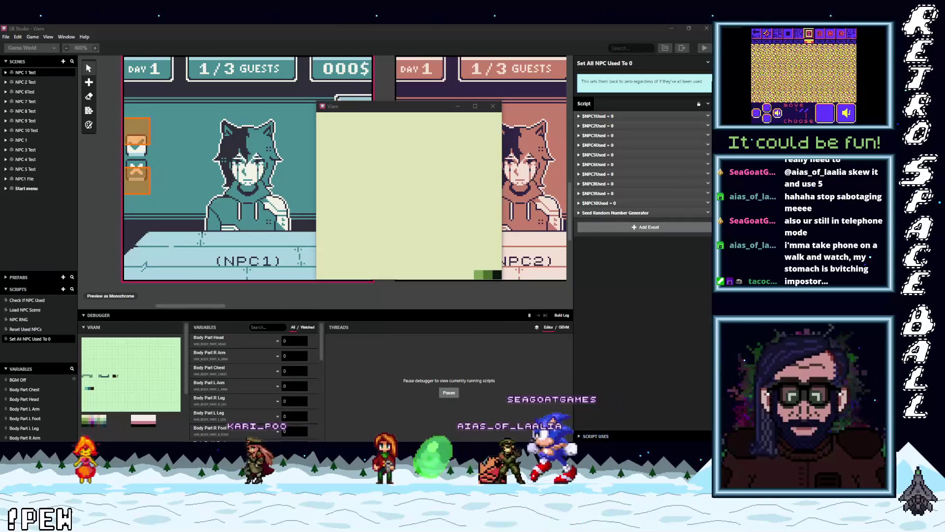
Switch from GB Studio to the MobyGames TwinSky Games page in Chrome
key("alt+Tab")
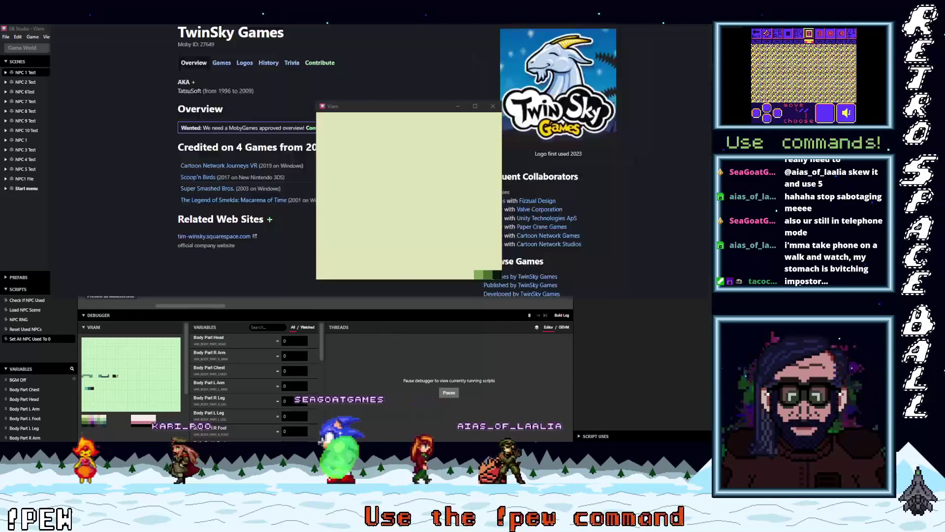
Move the VJam game window aside and open TwinSky's one-game collaboration with Valve Corporation
left_click_drag(366, 109, 146, 170)
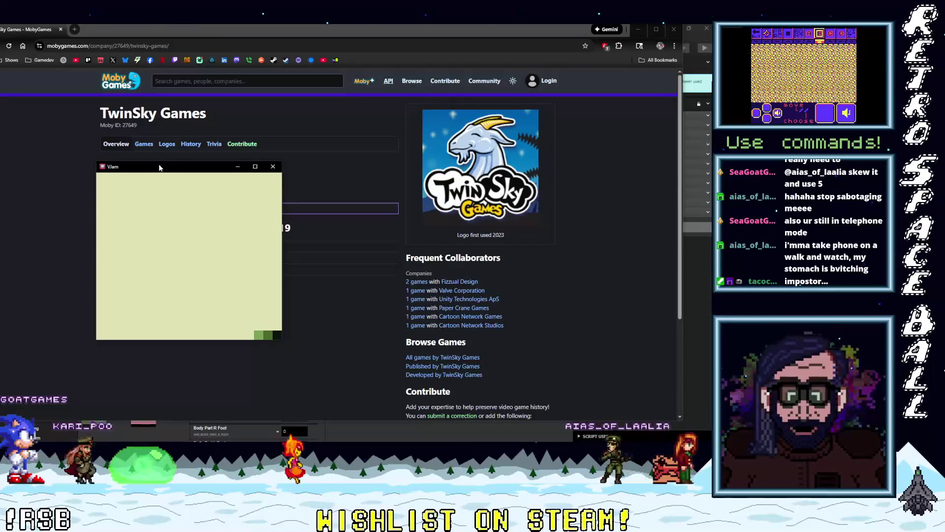
mouse_move(159, 167)
left_mouse_down()
mouse_move(344, 168)
mouse_move(246, 129)
left_mouse_up()
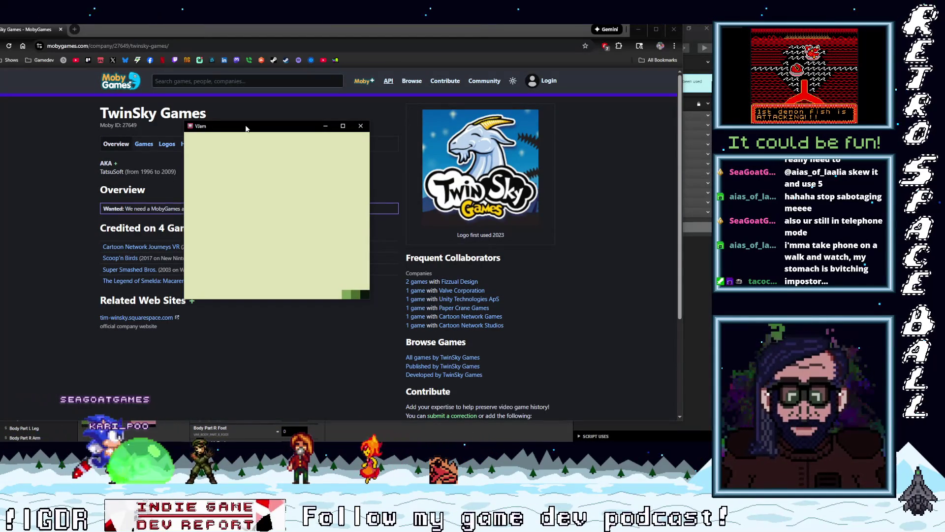
scroll(517, 348, "down", 2)
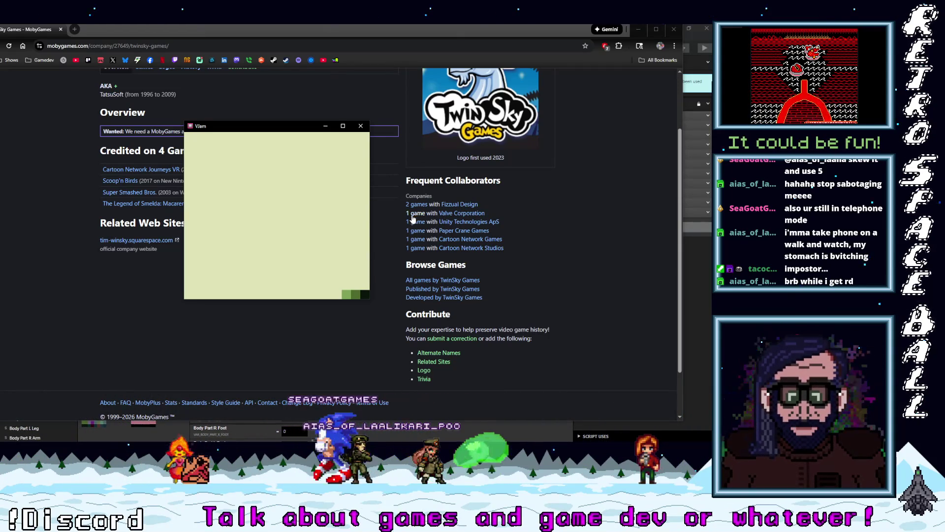
left_click(413, 218)
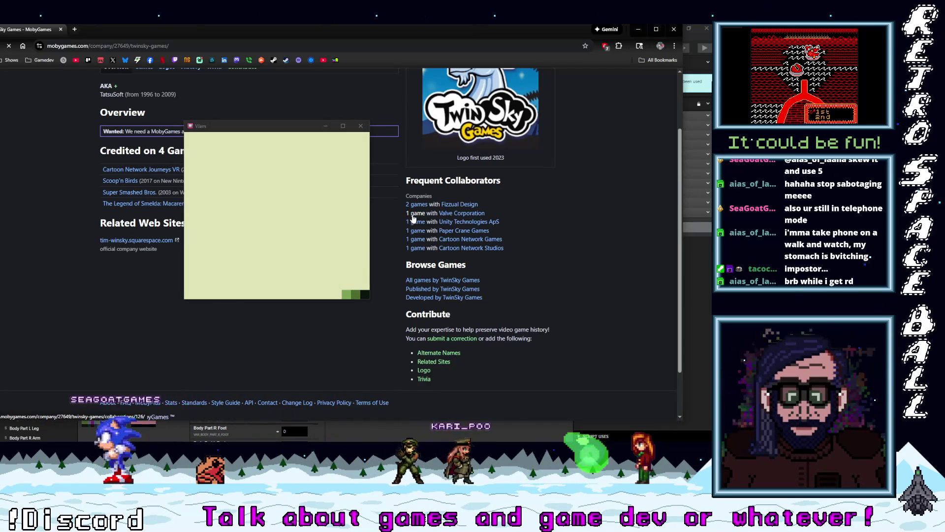
mouse_move(226, 132)
left_mouse_down()
mouse_move(451, 263)
mouse_move(377, 143)
left_mouse_up()
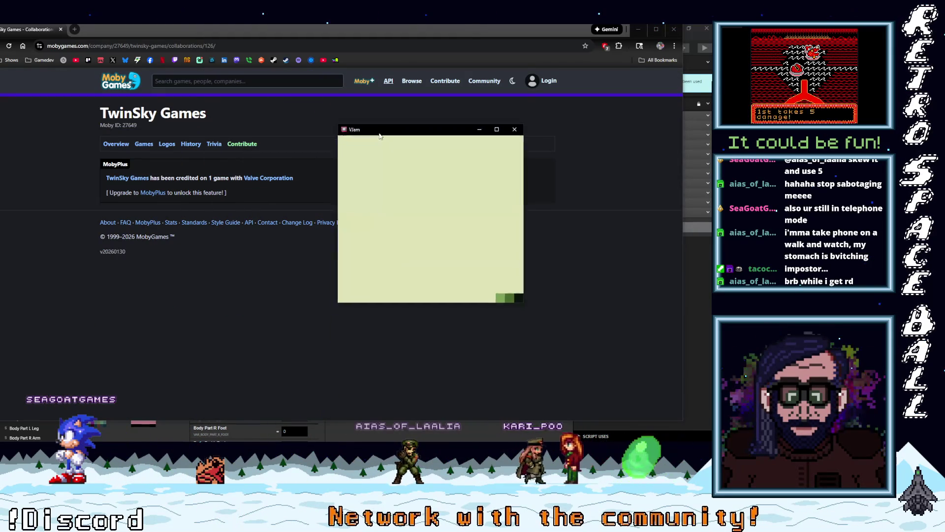
Maximize Chrome, go back to the TwinSky Games company page, then return to GB Studio
double_click(111, 34)
left_click(7, 49)
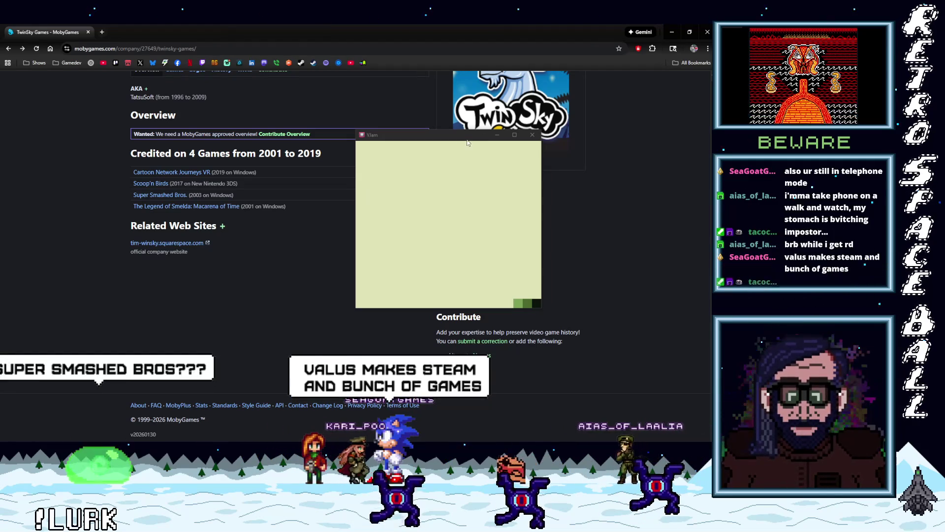
left_click_drag(478, 136, 339, 143)
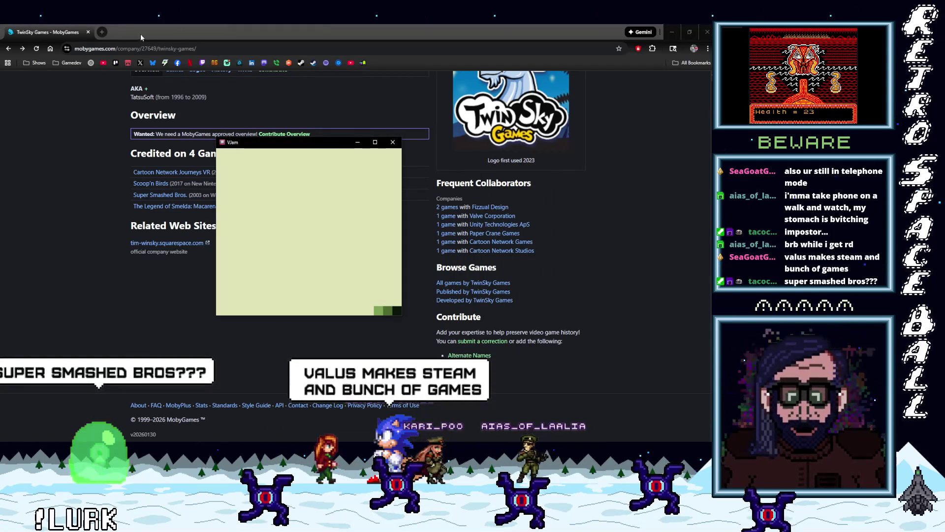
key("alt+Tab")
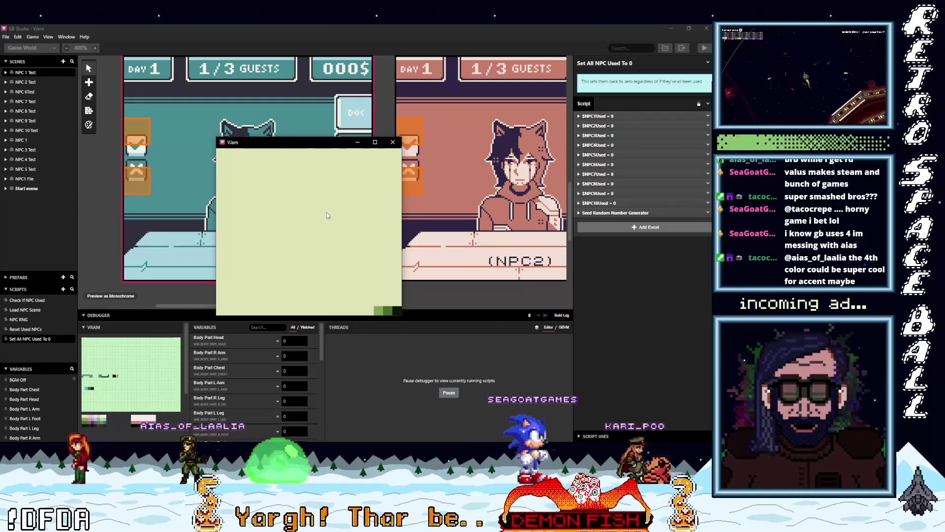
Move the VJam game window over the NPC2 scene preview
mouse_move(315, 142)
left_mouse_down()
mouse_move(489, 143)
mouse_move(443, 148)
left_mouse_up()
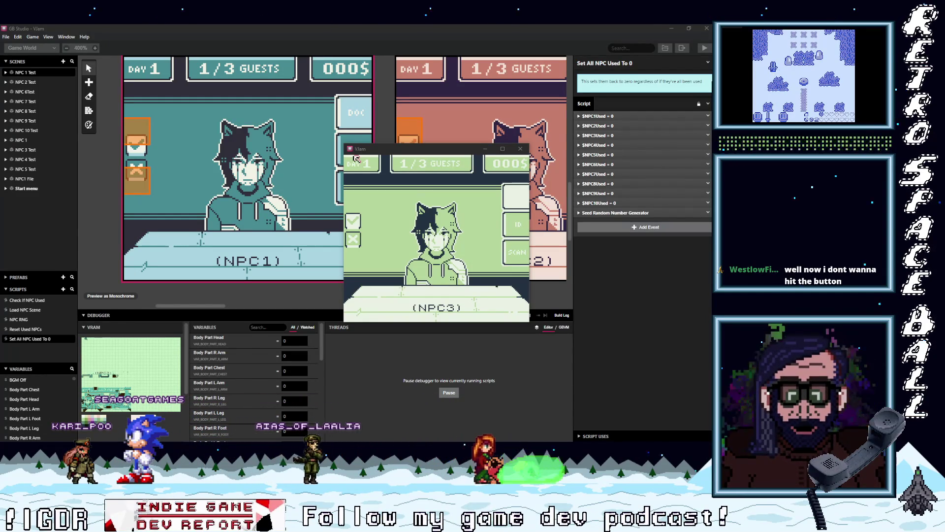
Focus the running game and steer the hand onto the checkmark beside NPC3
left_click(402, 166)
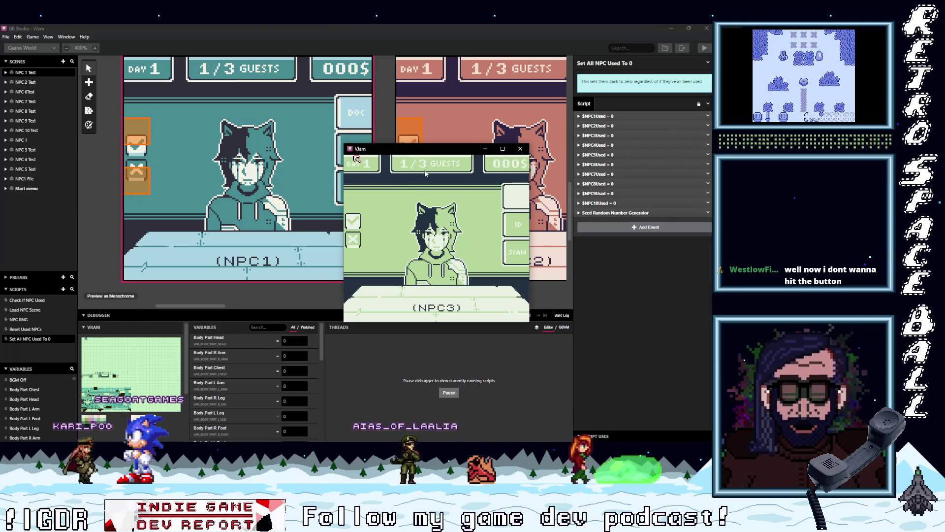
key("Down")
key("Right")
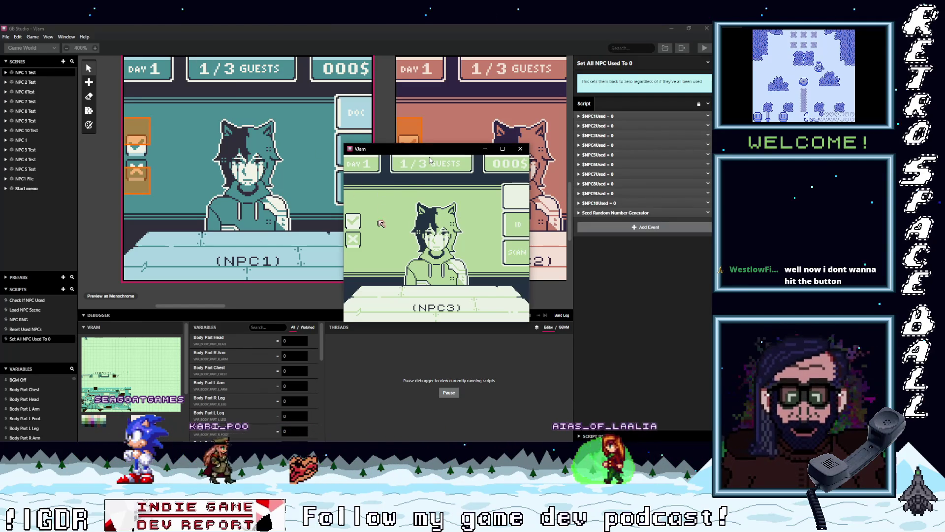
key("Right")
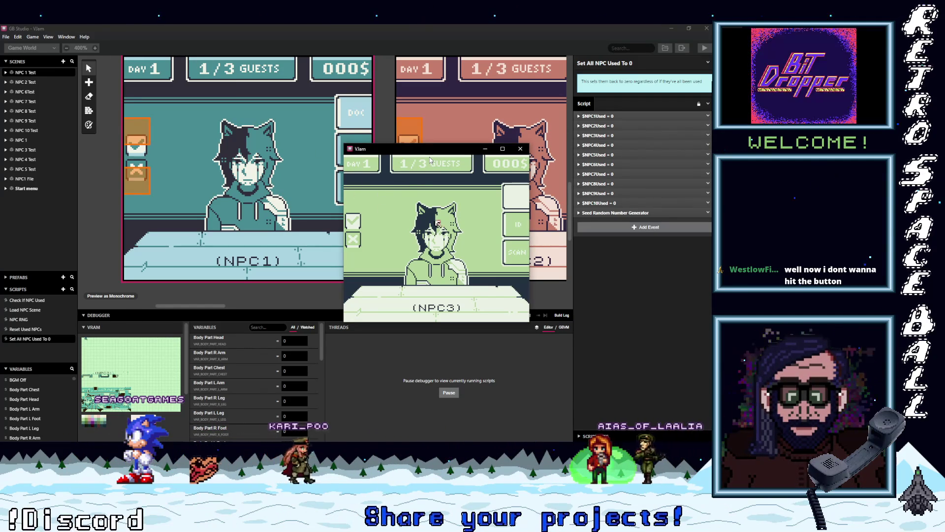
key("Left")
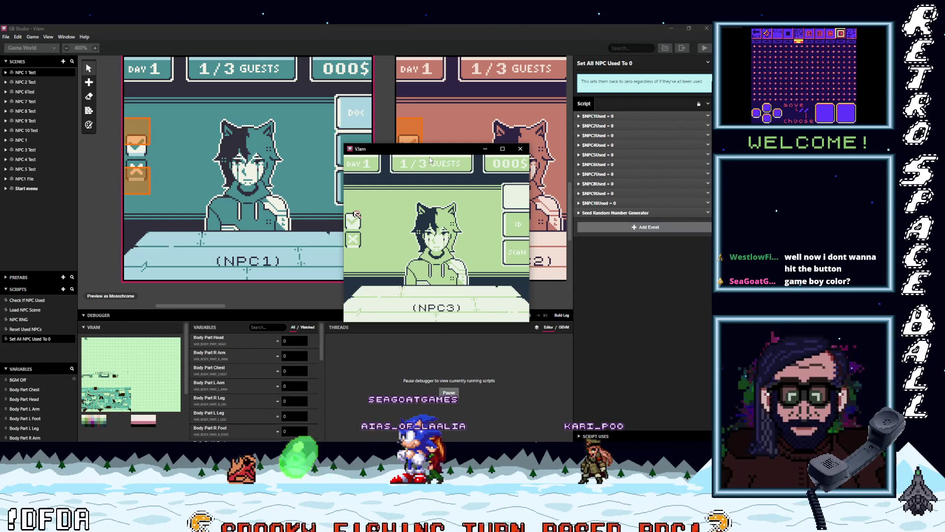
Accept guests NPC3, NPC6, NPC1 and NPC7 in turn from the checkmark
key("Down")
key("Up")
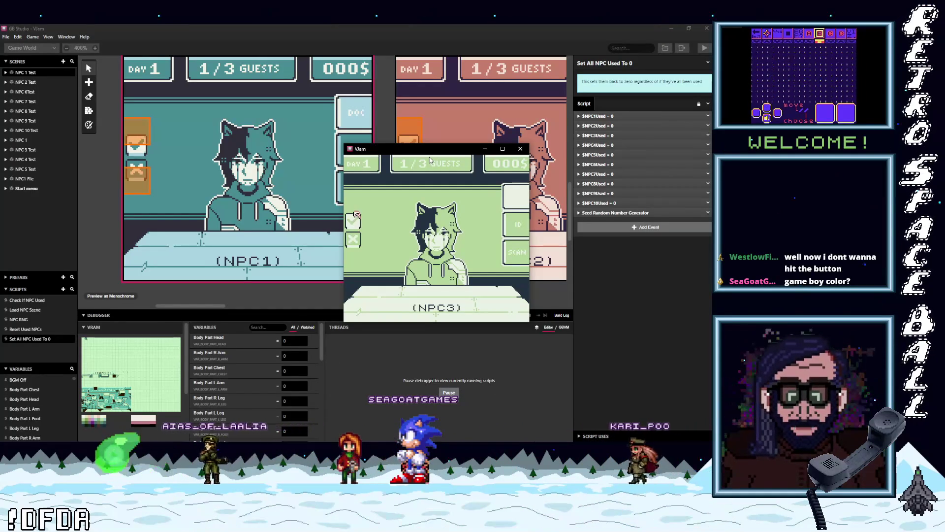
key("z")
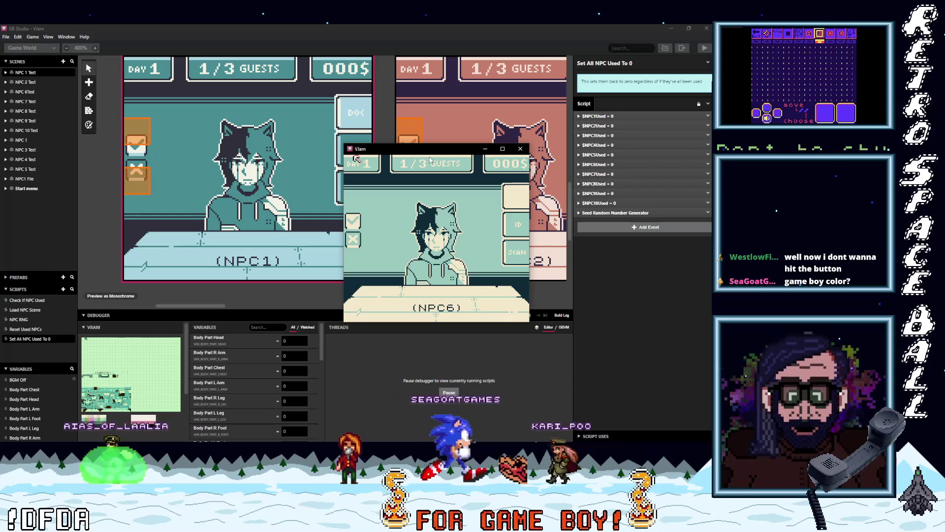
key("Down")
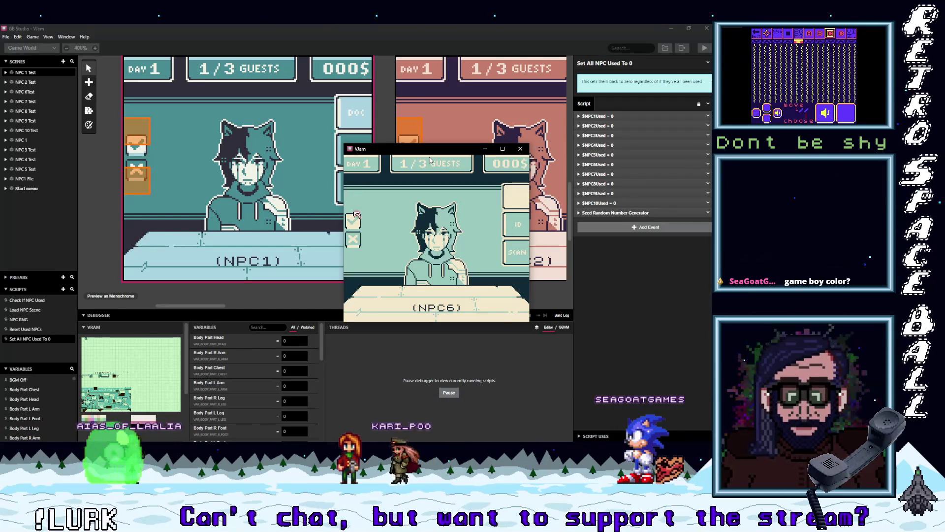
key("z")
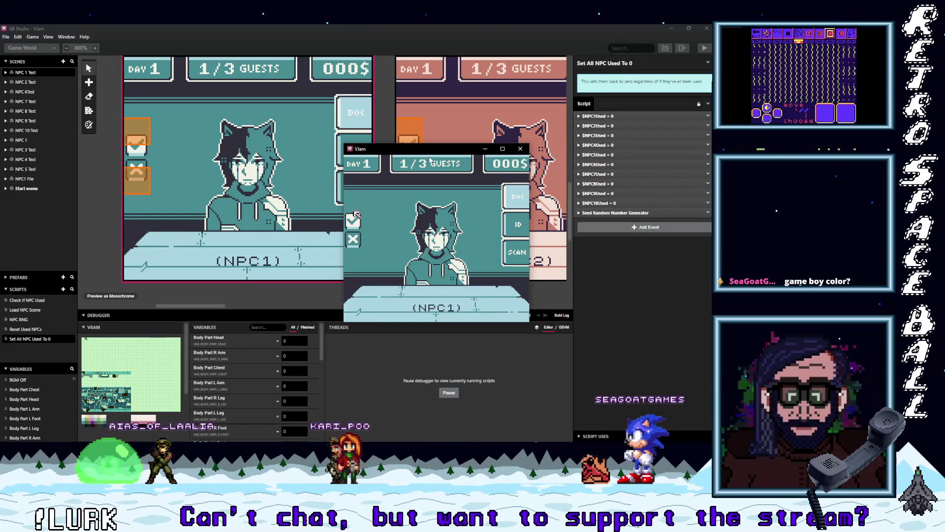
key("z")
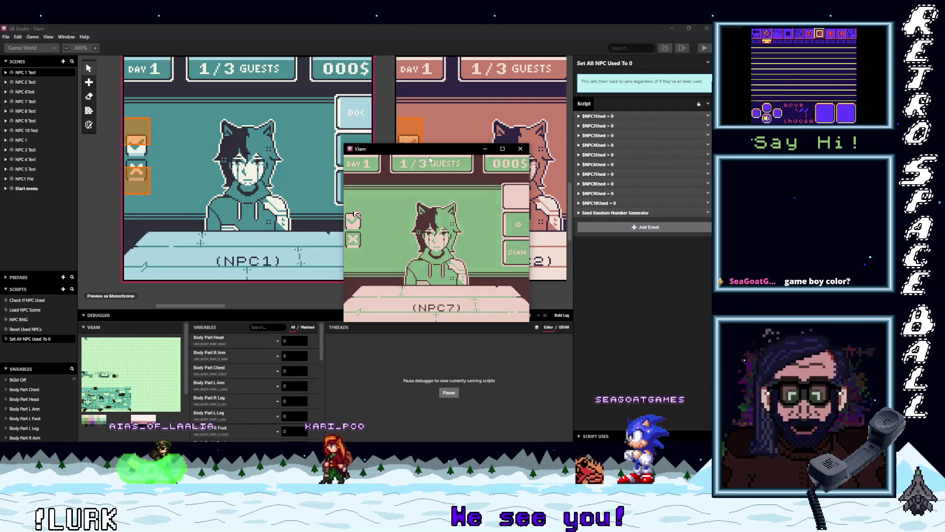
key("z")
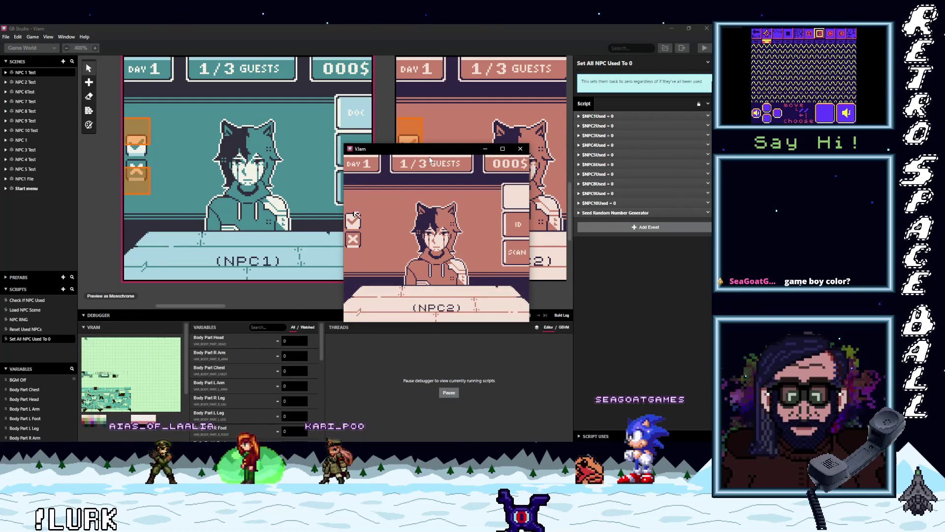
Keep accepting NPC2, NPC8, NPC5, NPC3 and NPC4 until NPC8 appears at the desk
key("z")
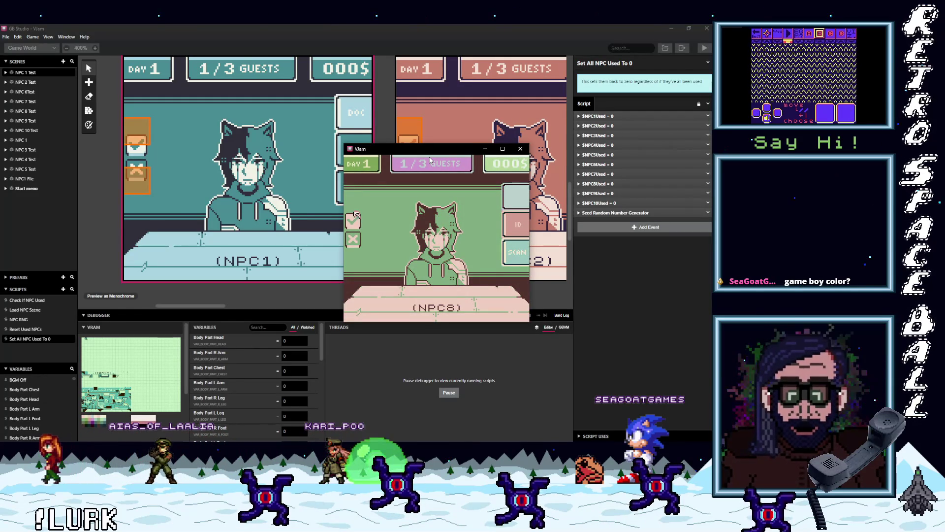
key("z")
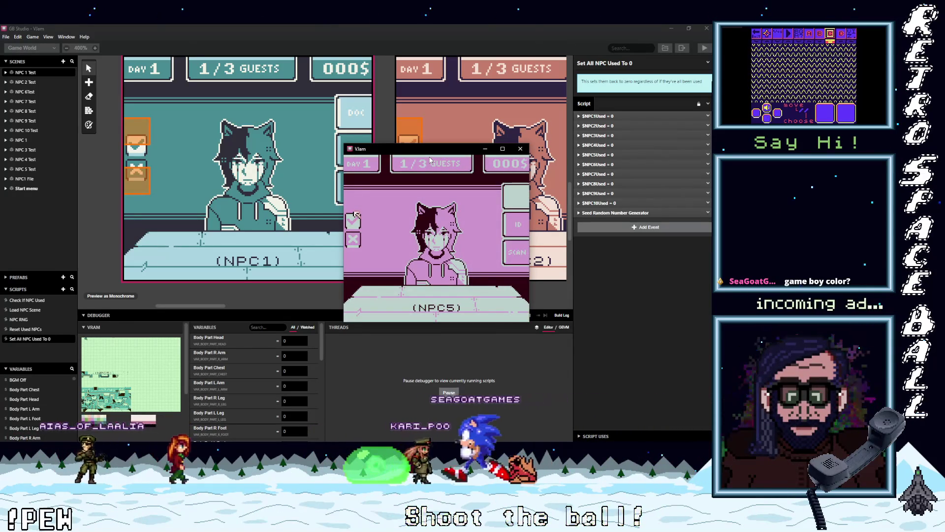
key("z")
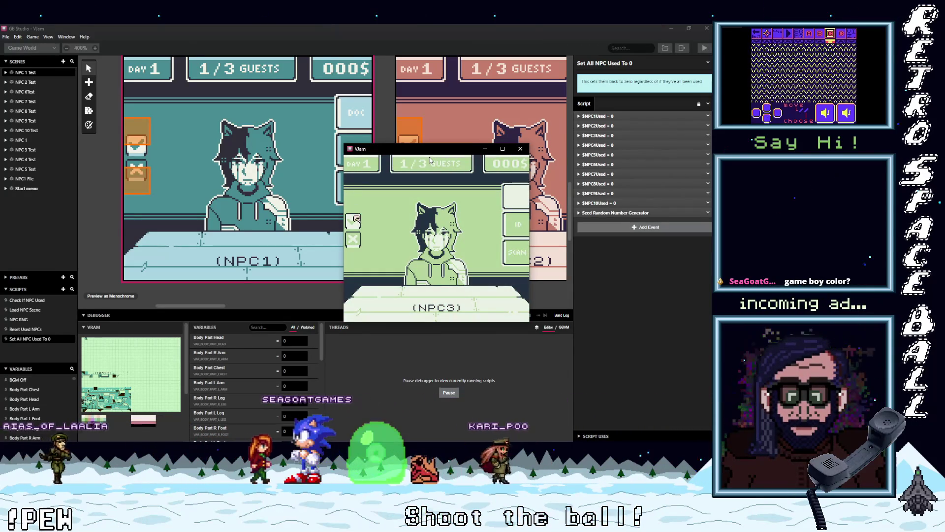
key("z")
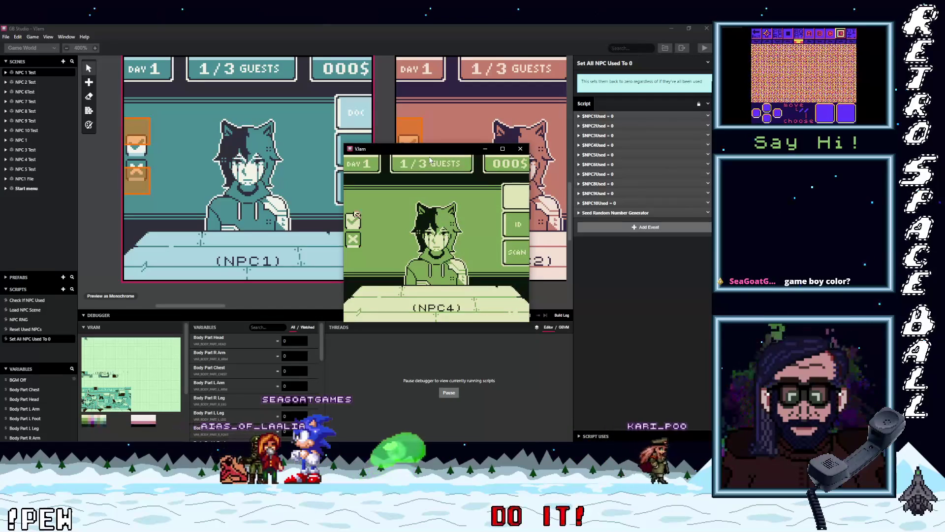
key("z")
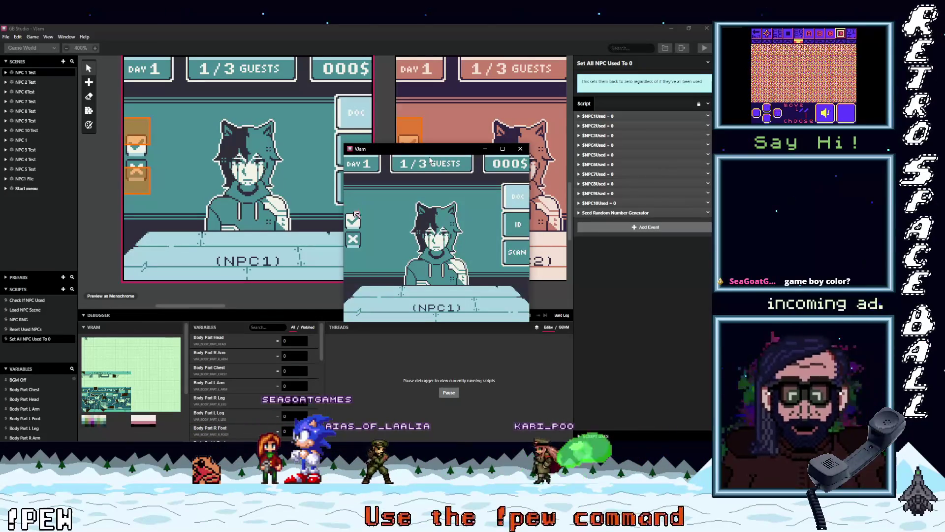
key("z")
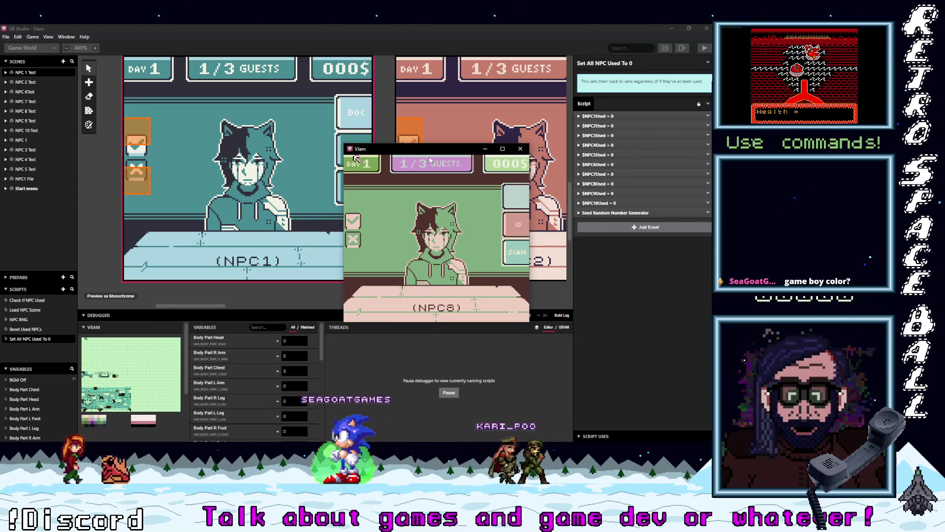
Approve NPC8 and the next two guests, each time selecting the accept option
key("Down")
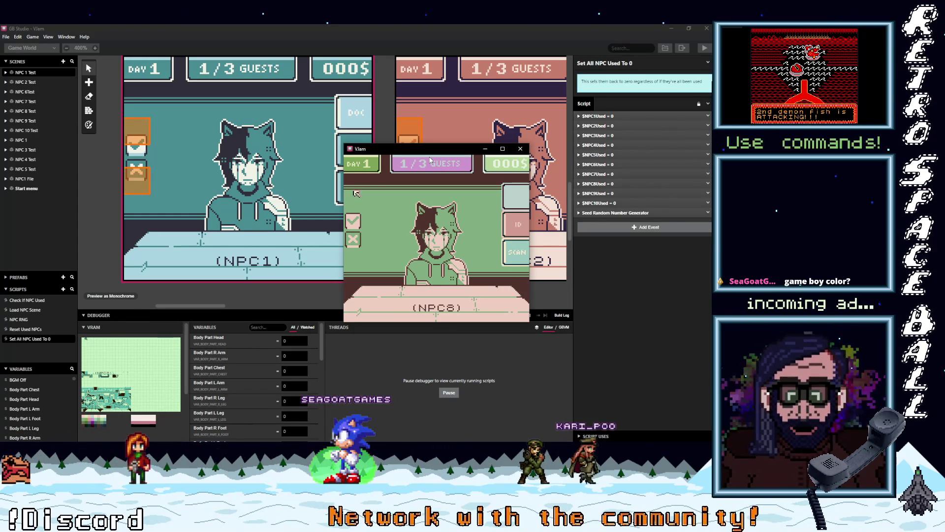
key("z")
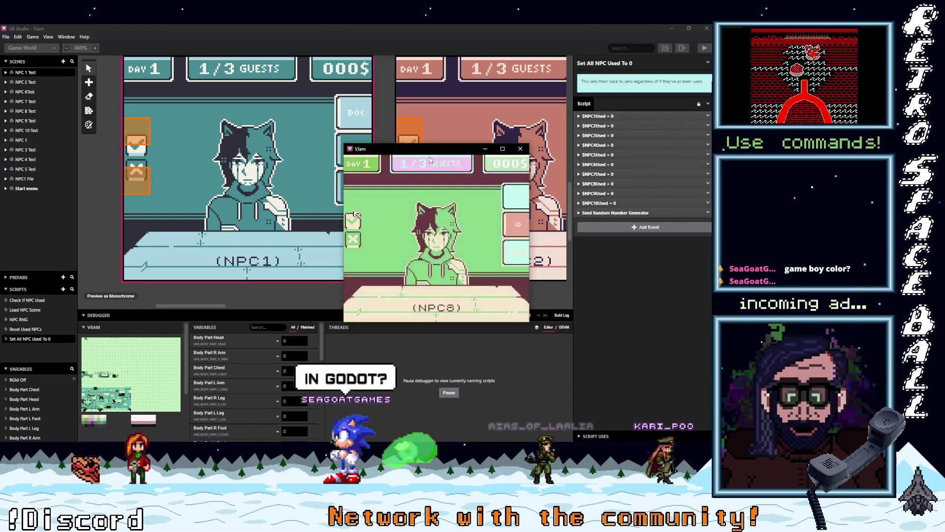
key("Down")
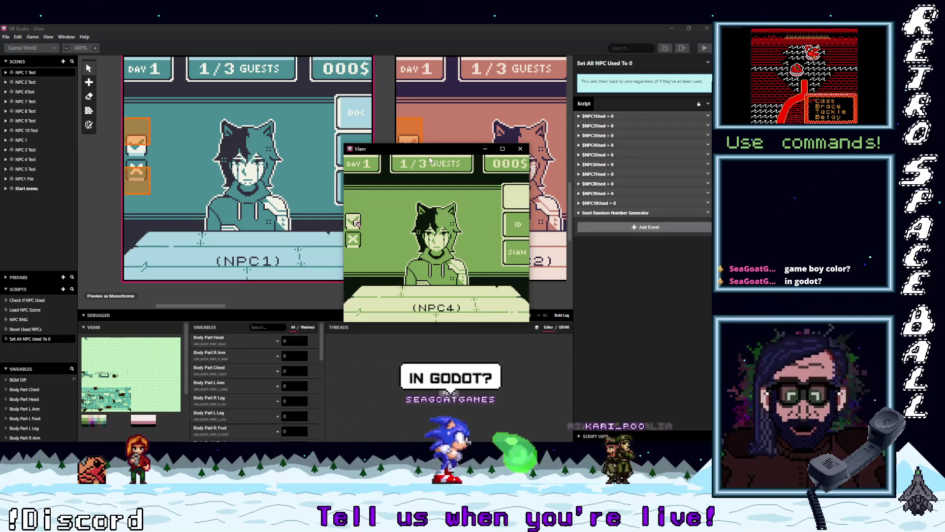
key("z")
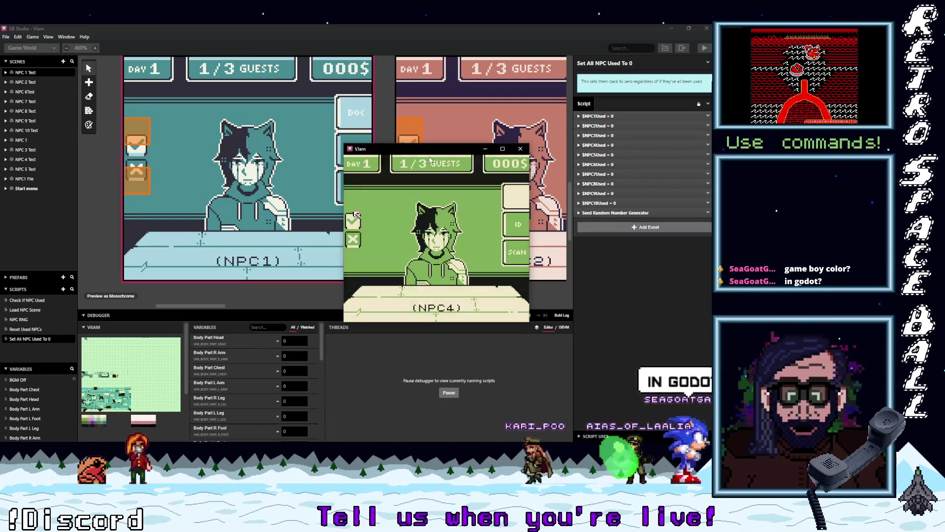
key("Down")
key("z")
scroll(277, 375, "down", 5)
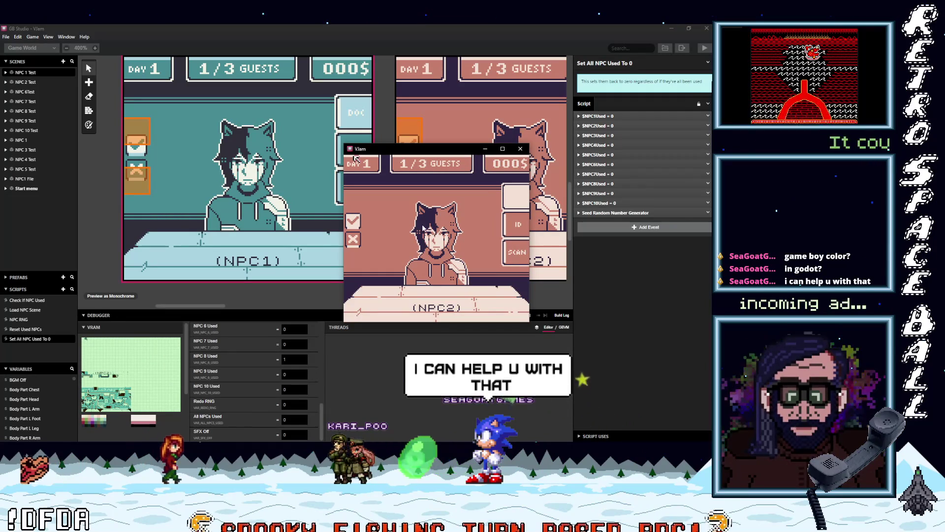
Accept four more guests while watching the NPC RNG and NPC Used variables
key("Down")
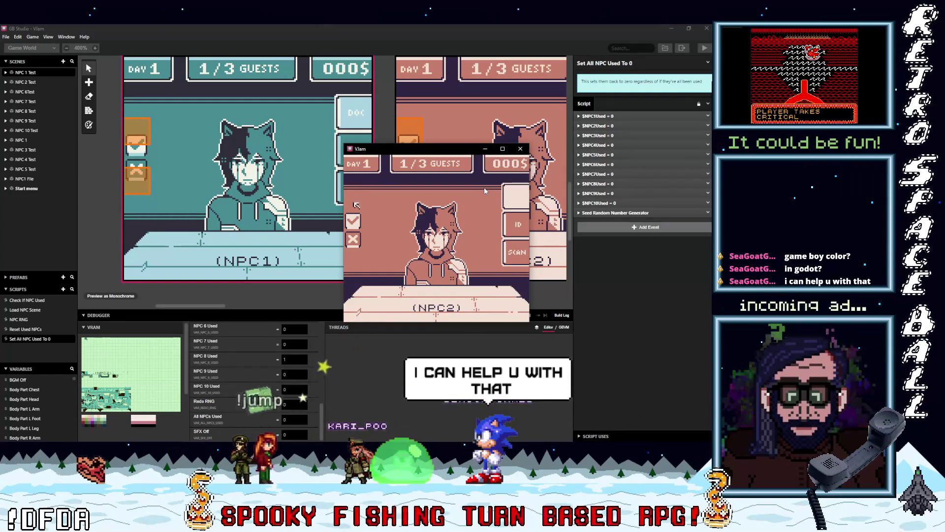
key("z")
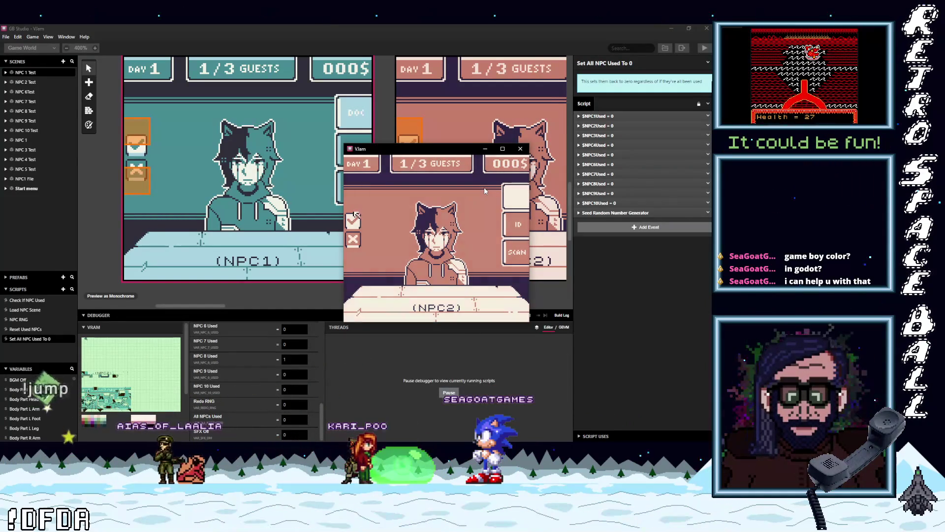
key("Down")
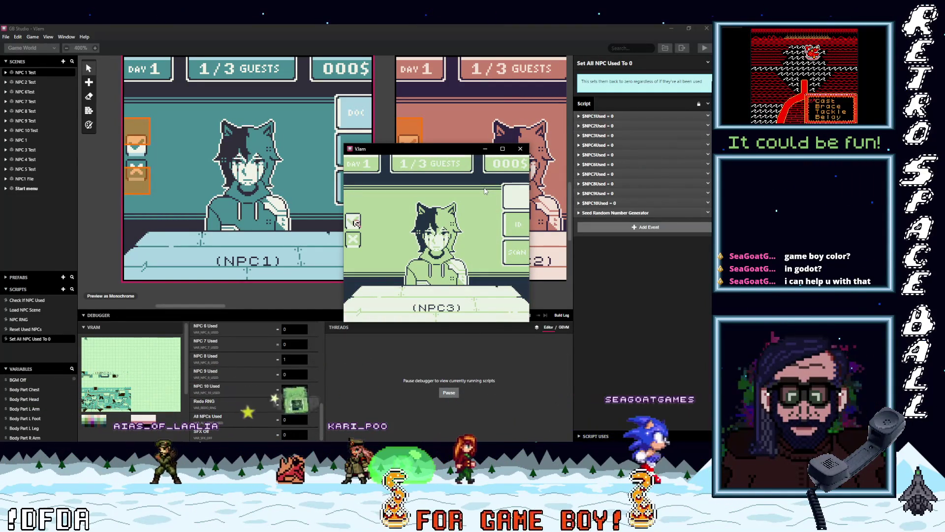
key("z")
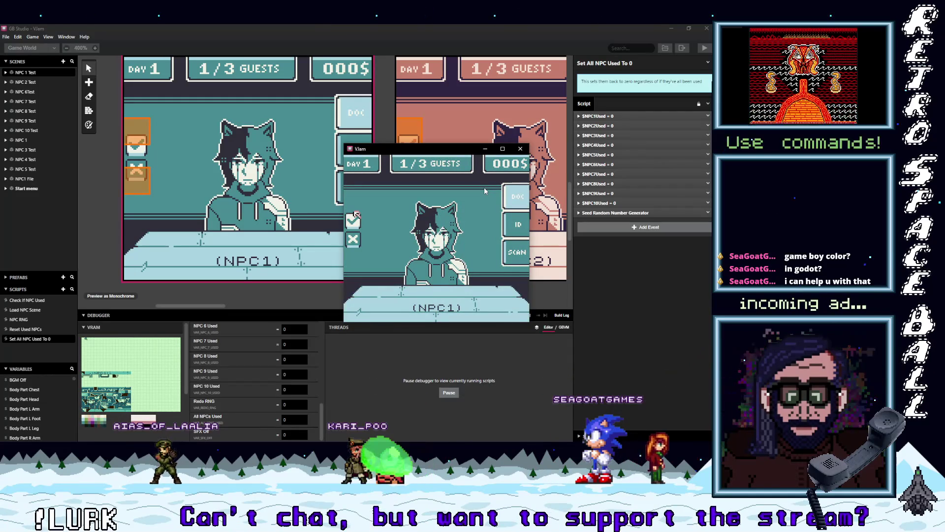
scroll(292, 385, "up", 5)
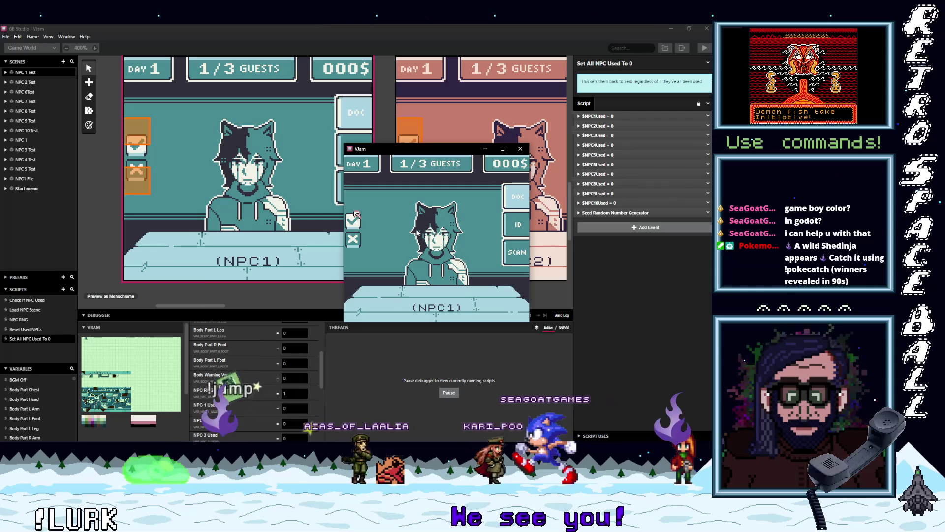
left_click(353, 219)
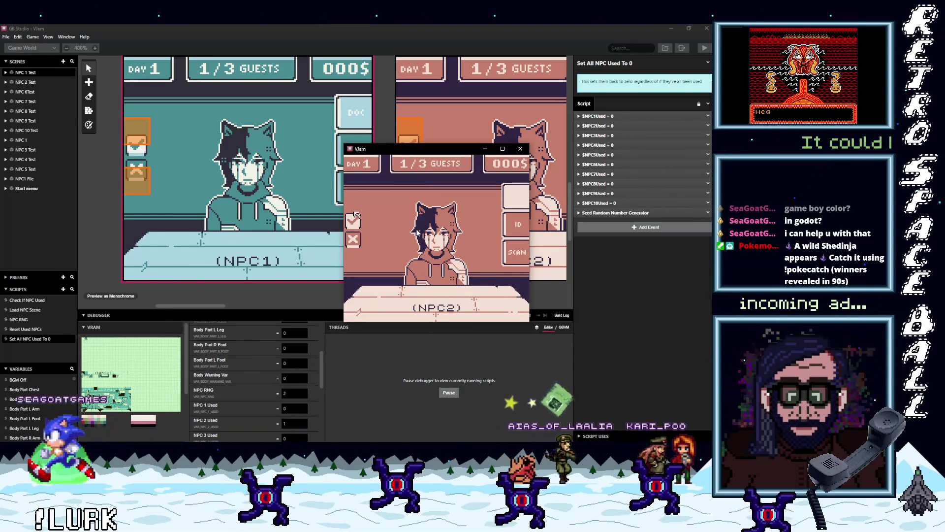
left_click(355, 217)
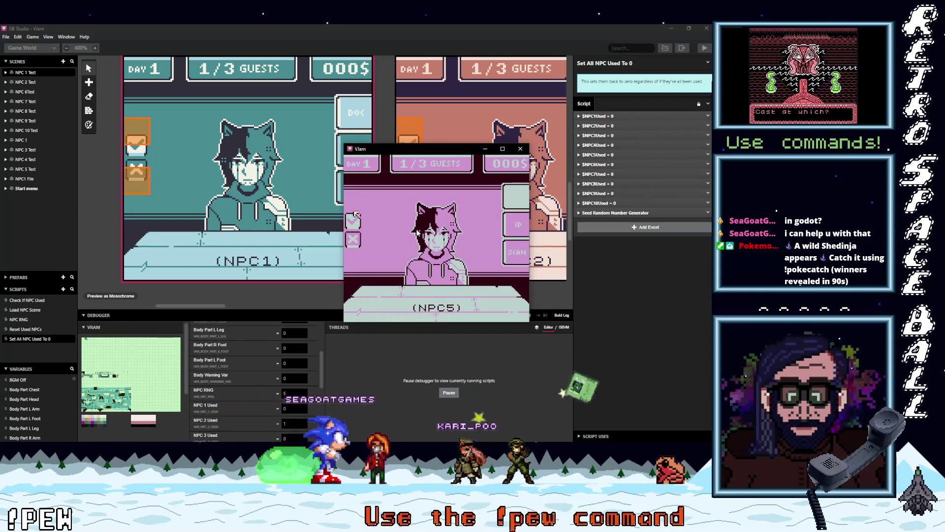
Keep accepting guests until NPC3 returns with NPC 3 and NPC 10 flagged used
key("Down")
key("z")
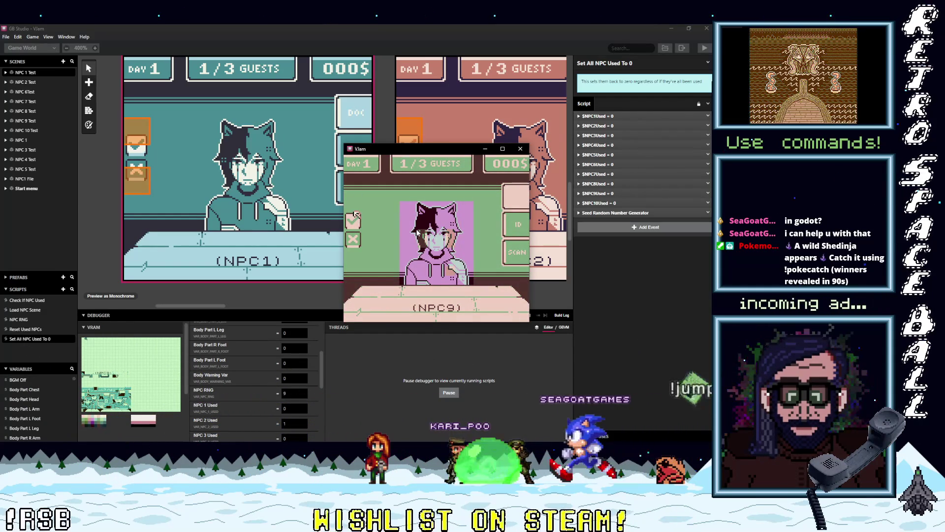
key("z")
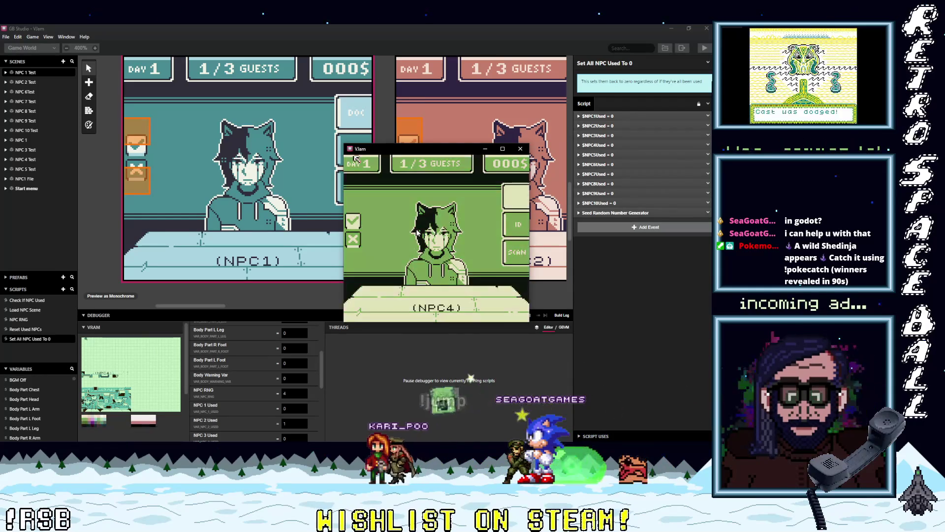
key("Down")
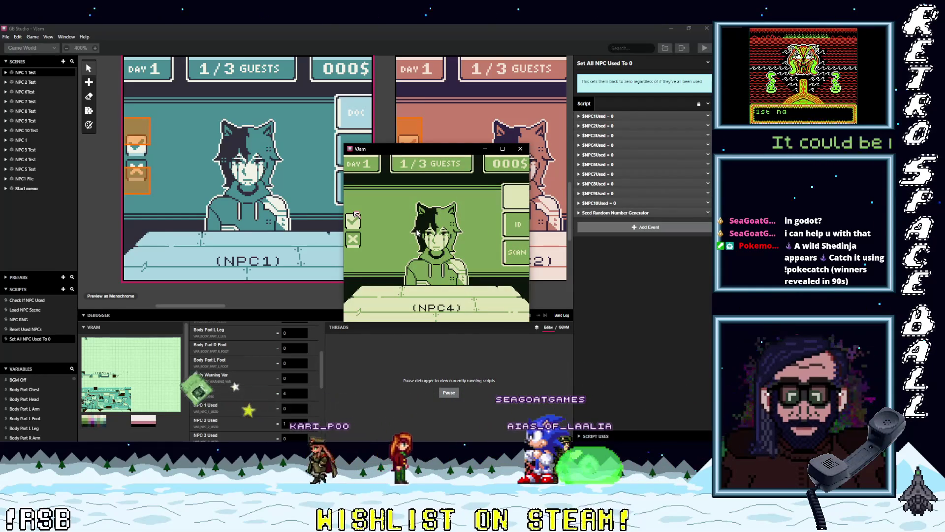
key("z")
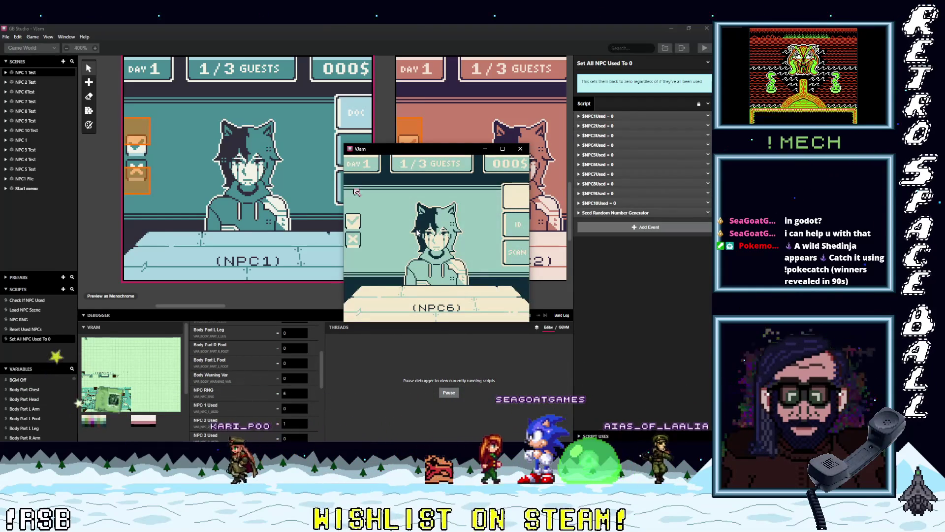
key("z")
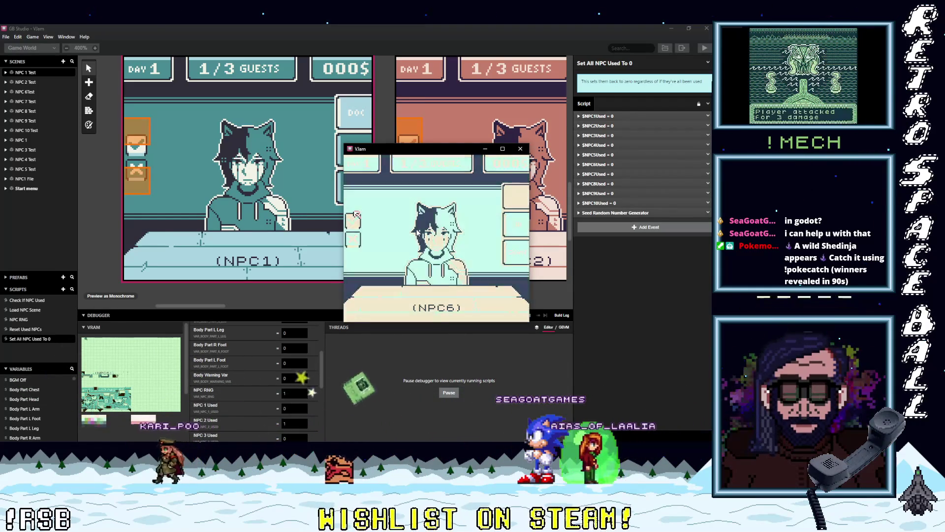
key("Down")
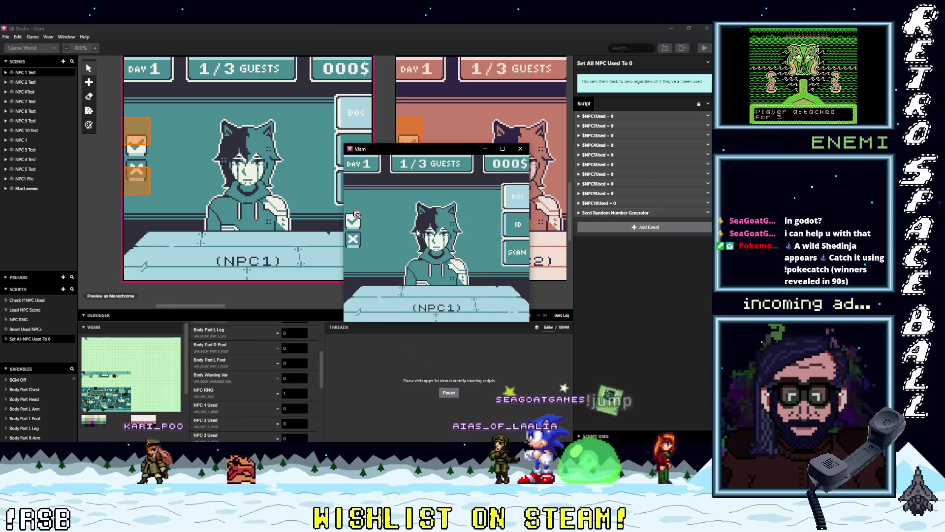
key("z")
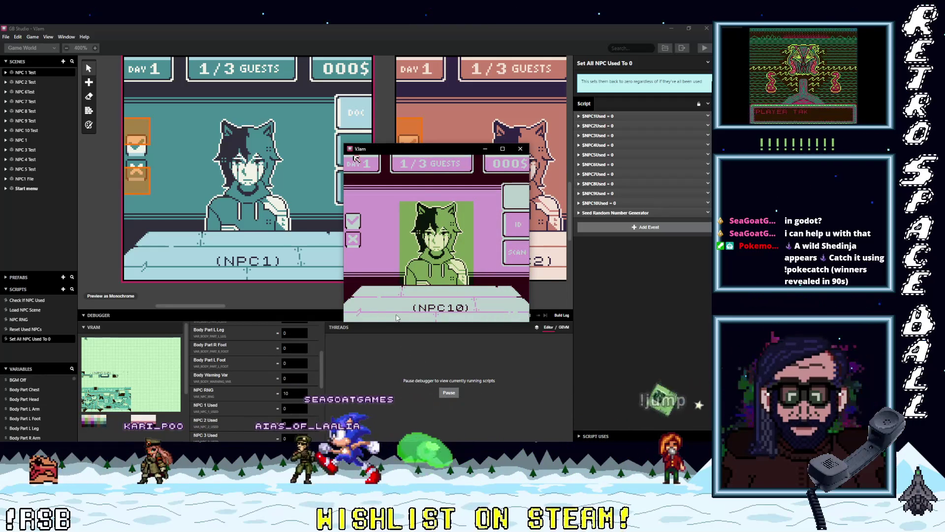
scroll(309, 376, "down", 3)
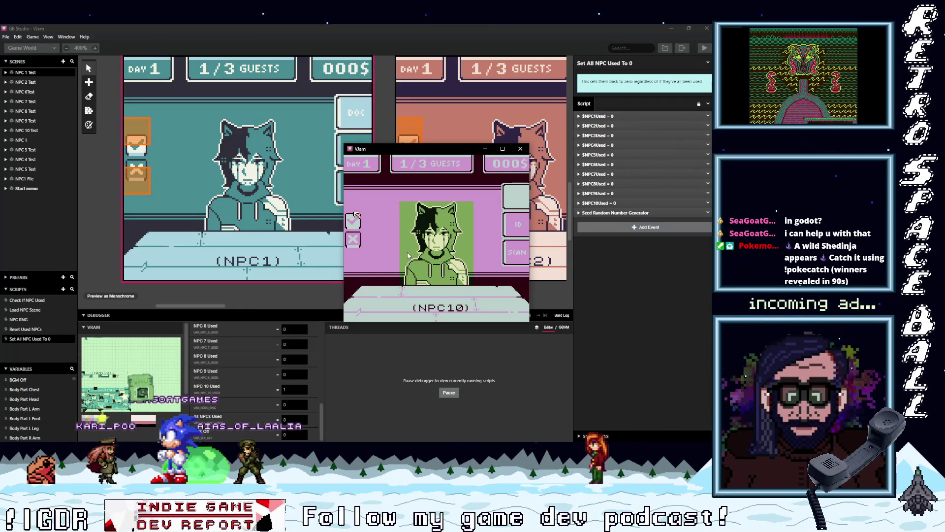
key("z")
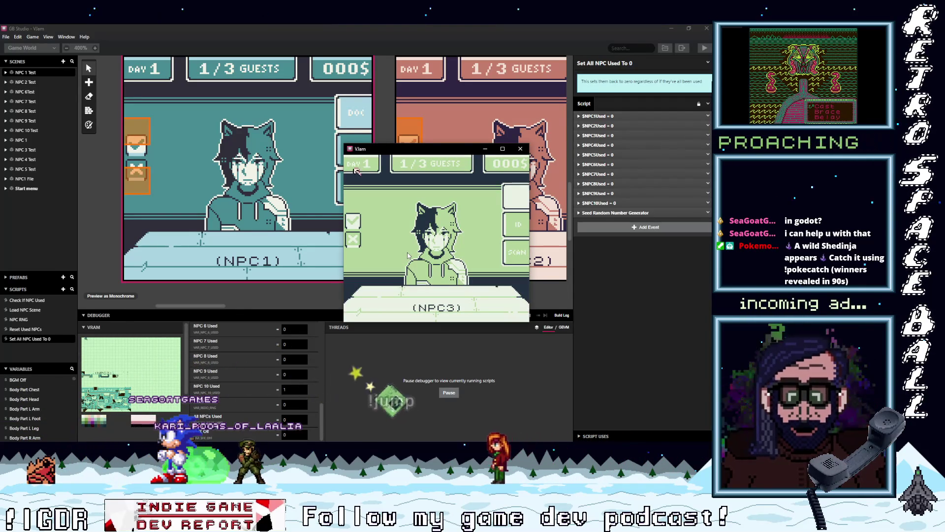
key("Down")
Enlarge the Debugger panel to show more variables and refocus the running game
left_click_drag(284, 310, 284, 203)
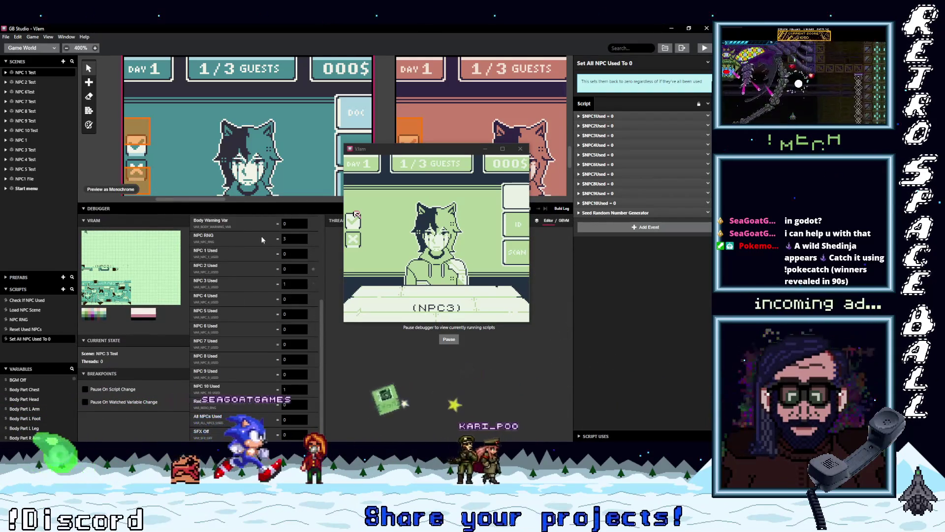
left_click_drag(258, 203, 262, 220)
left_click(509, 224)
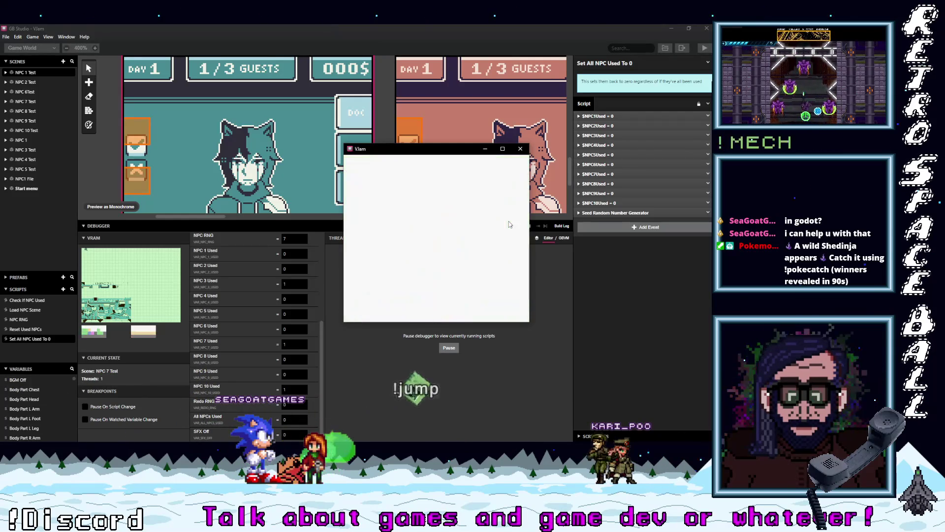
Accept six more guests until NPC1 appears and every NPC-used flag resets to 0
key("Down")
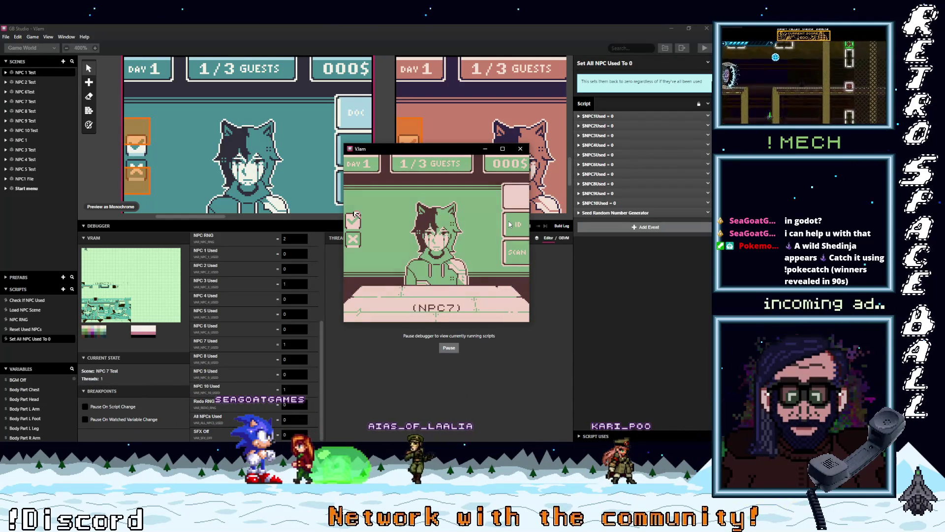
key("z")
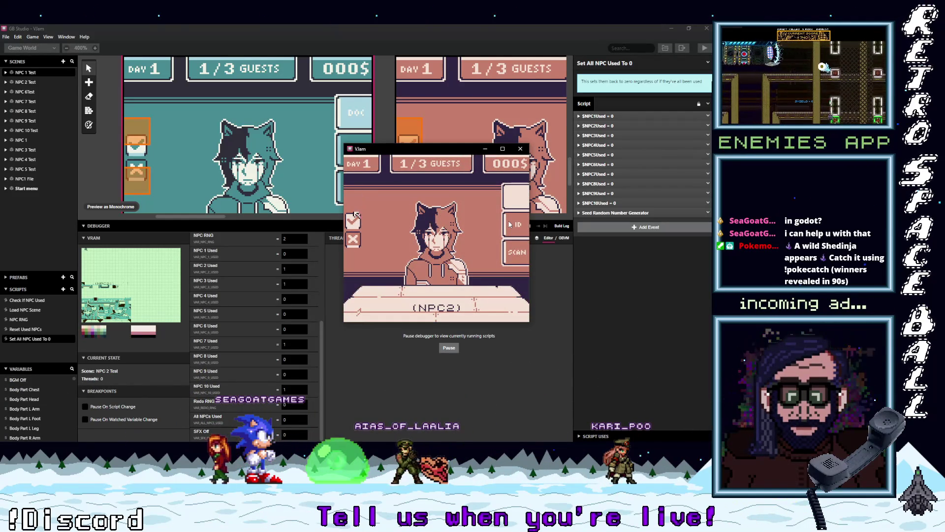
key("z")
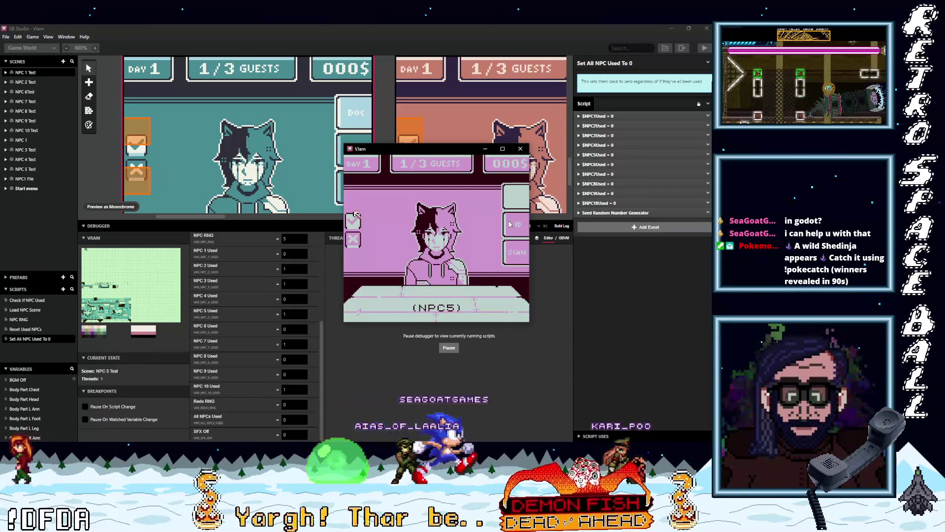
key("z")
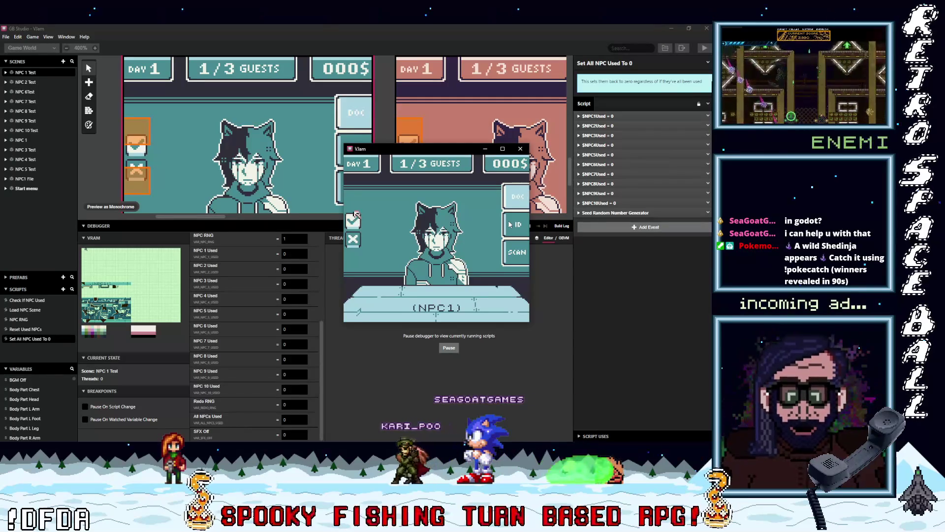
key("z")
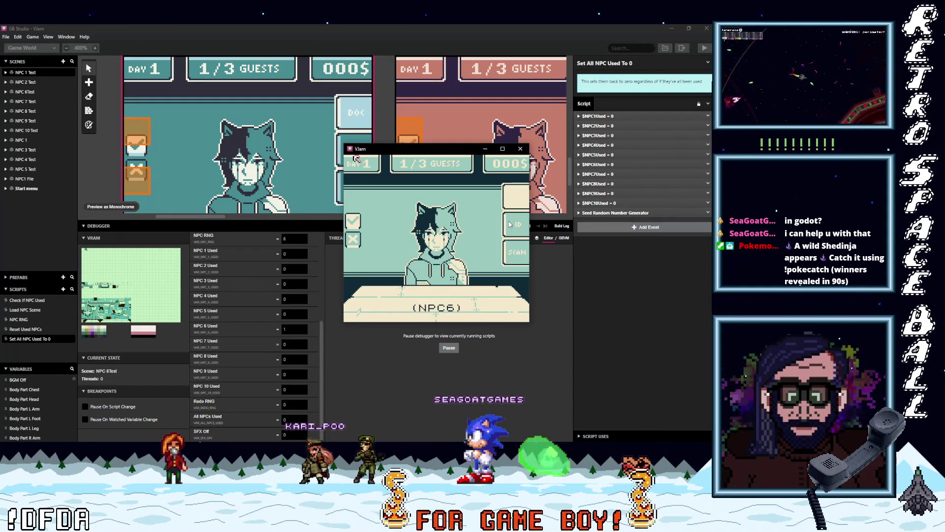
key("z")
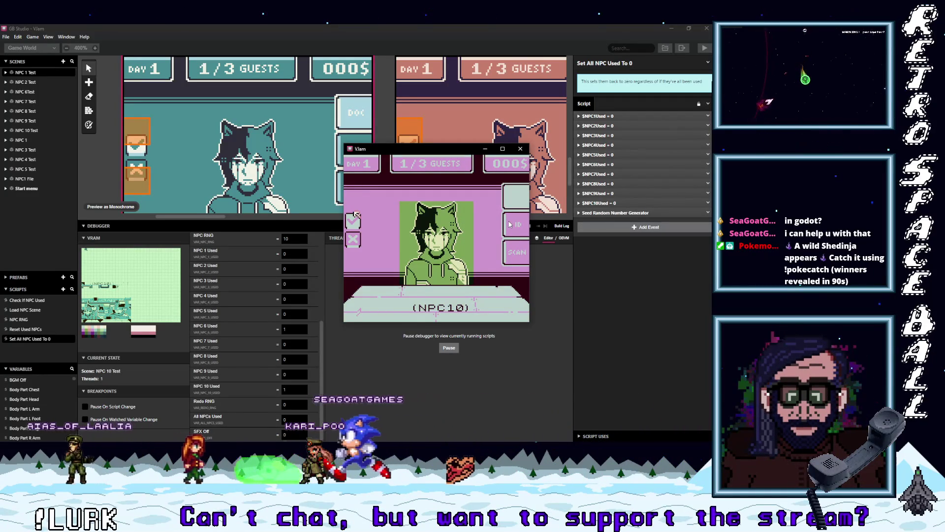
key("z")
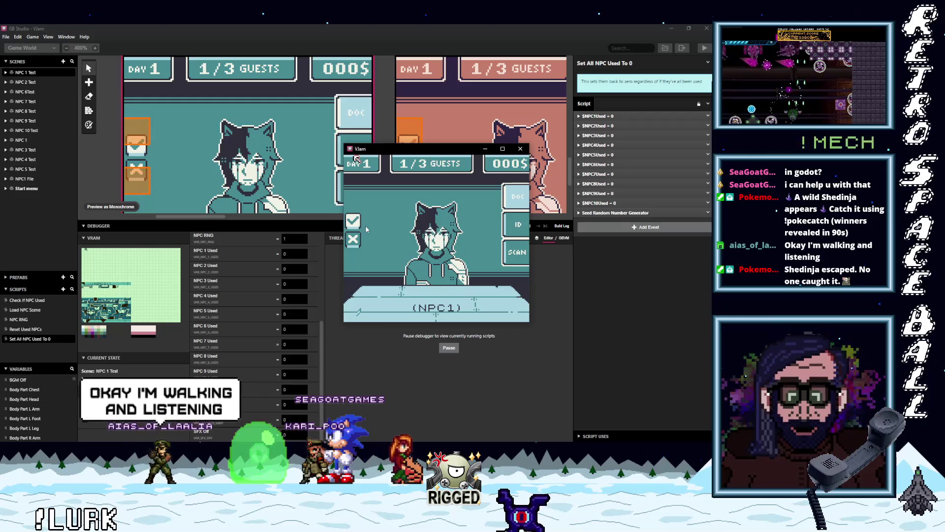
Select the NPC 1 Test scene to show its On Init NPC1Used = 1 and Reset Used NPCs call
left_click(385, 91)
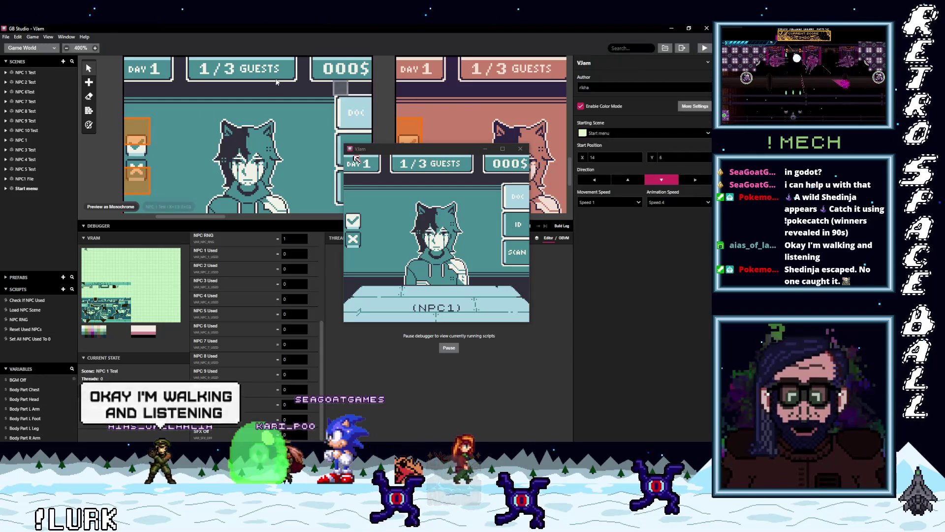
scroll(254, 119, "up", 1)
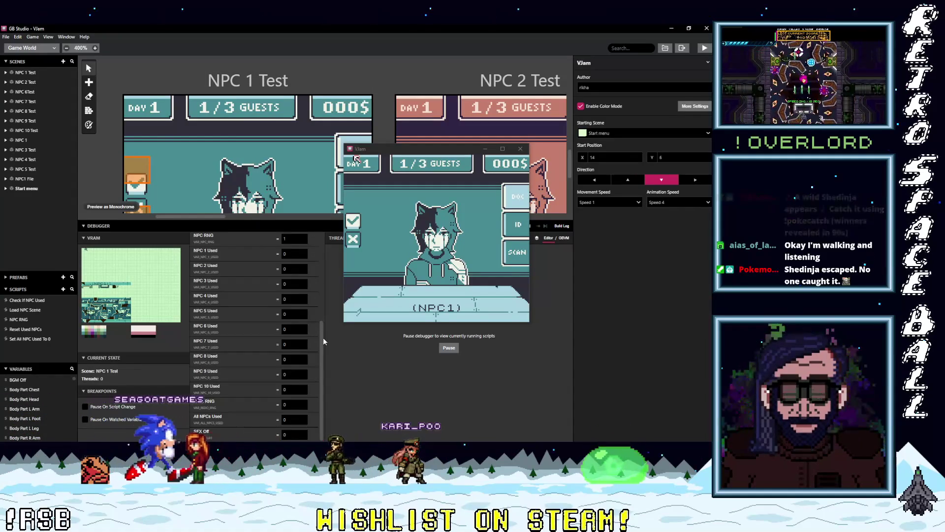
scroll(322, 335, "up", 1)
scroll(324, 327, "down", 1)
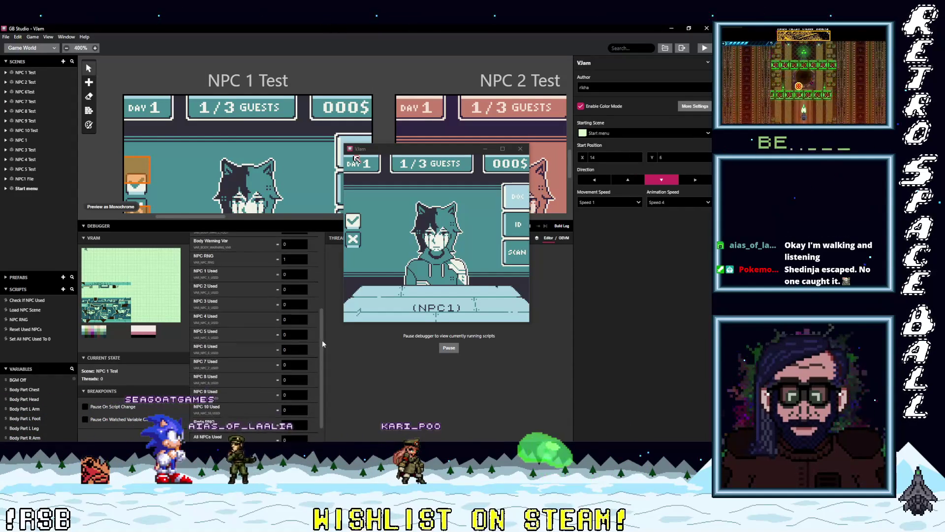
left_click(378, 130)
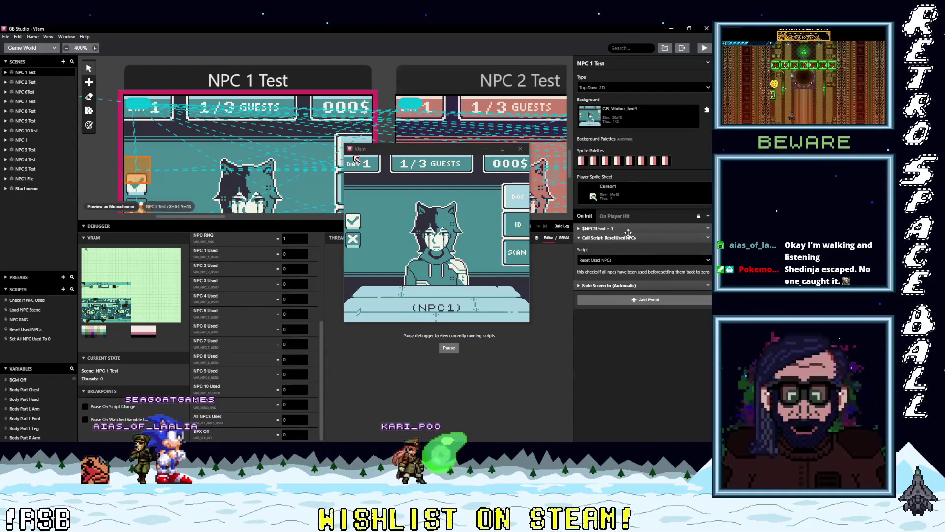
Confirm the On Init call targets Reset Used NPCs and compare NPC 2 Test's settings
mouse_move(620, 228)
left_mouse_down()
mouse_move(624, 244)
mouse_move(634, 237)
left_mouse_up()
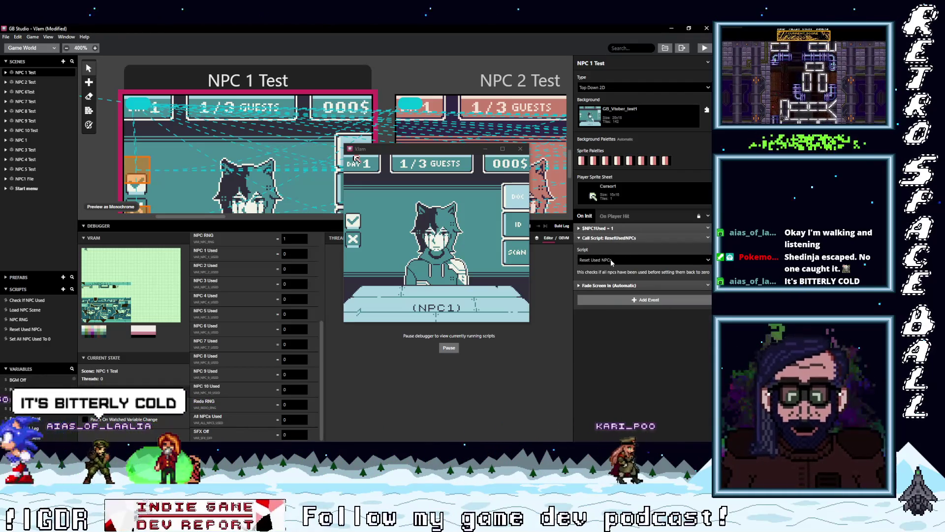
left_click(612, 262)
left_click(611, 262)
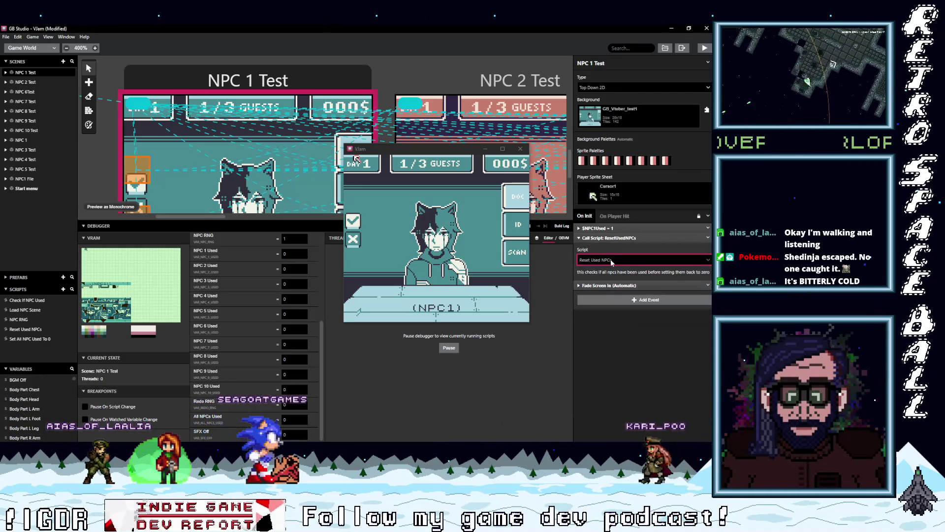
left_click_drag(292, 220, 289, 273)
left_click(430, 78)
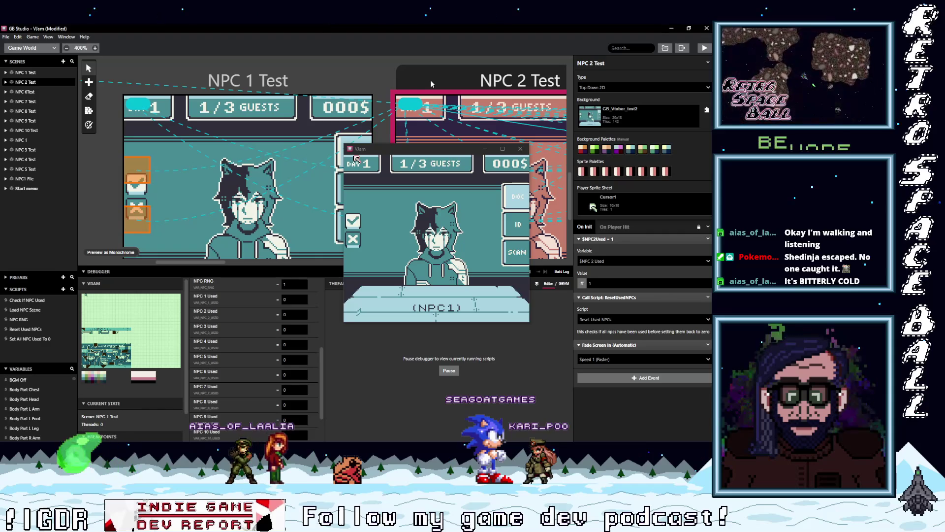
left_click(280, 84)
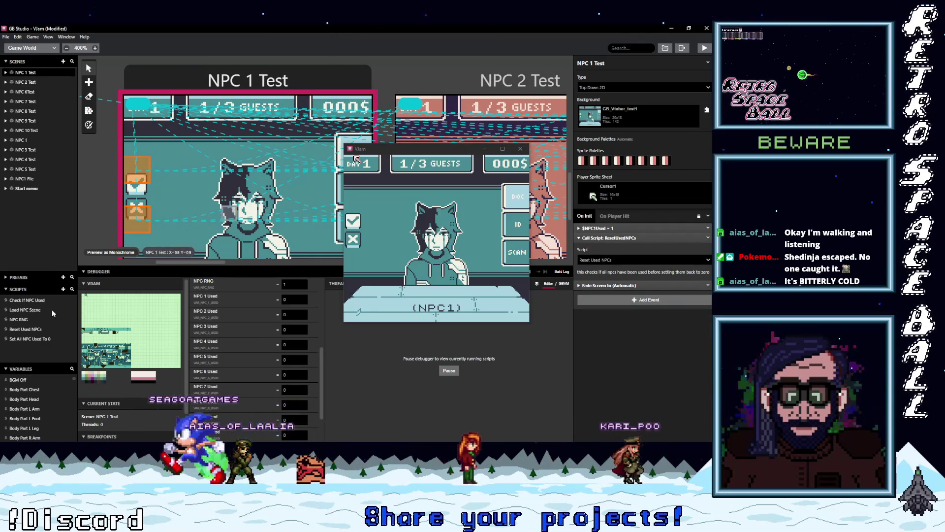
Open Reset Used NPCs and inspect its If $NPC1Used, If $AllNPCsUsed and nested $NPC2Used checks
left_click(26, 329)
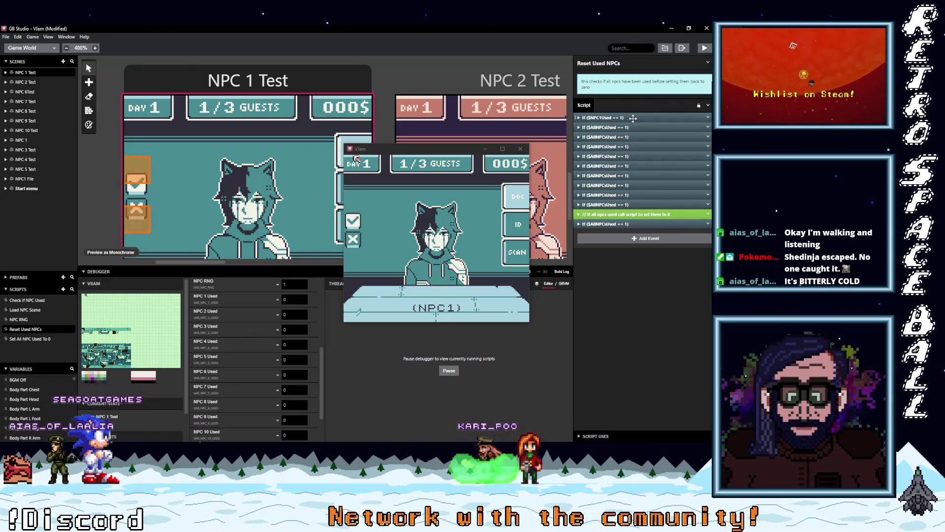
left_click(633, 118)
left_click(632, 118)
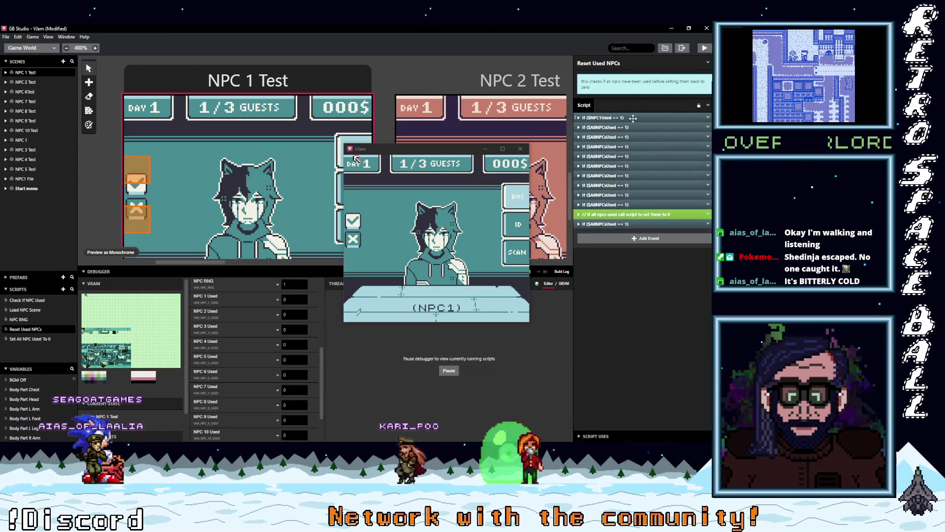
left_click(635, 128)
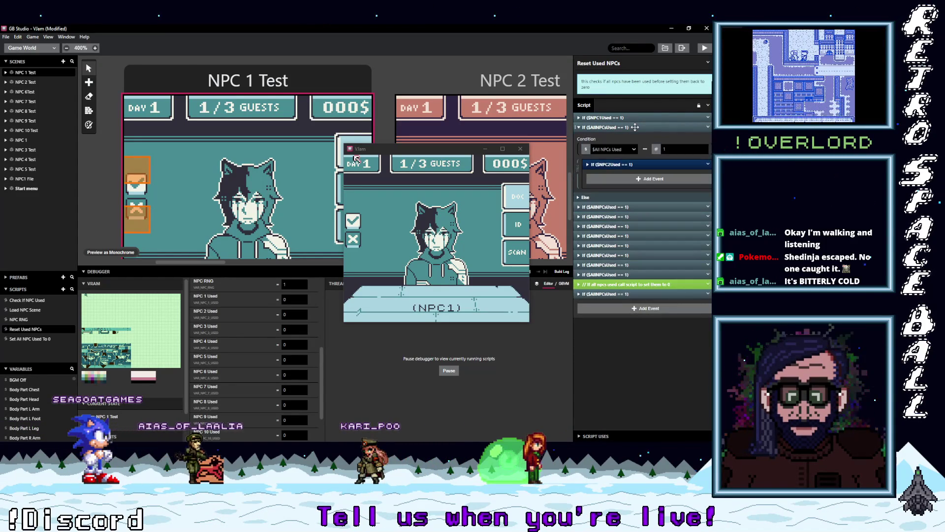
left_click(635, 127)
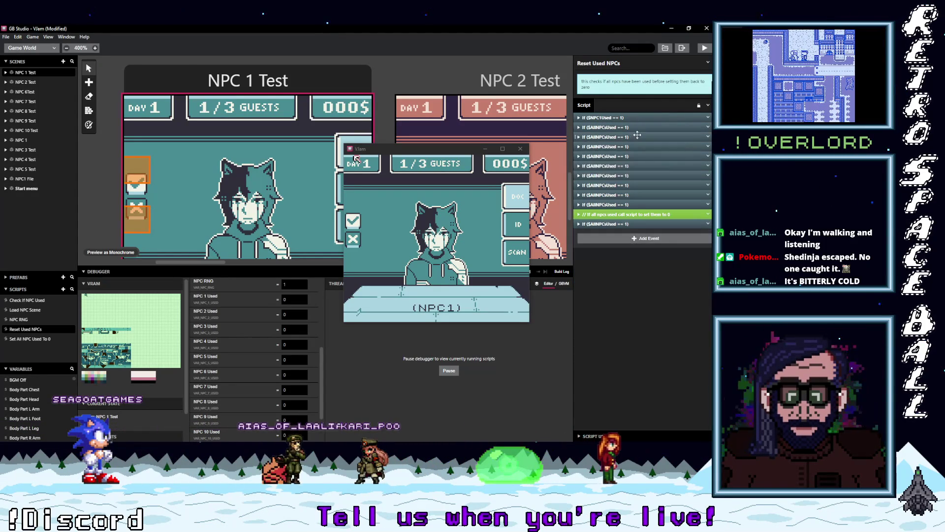
left_click(633, 128)
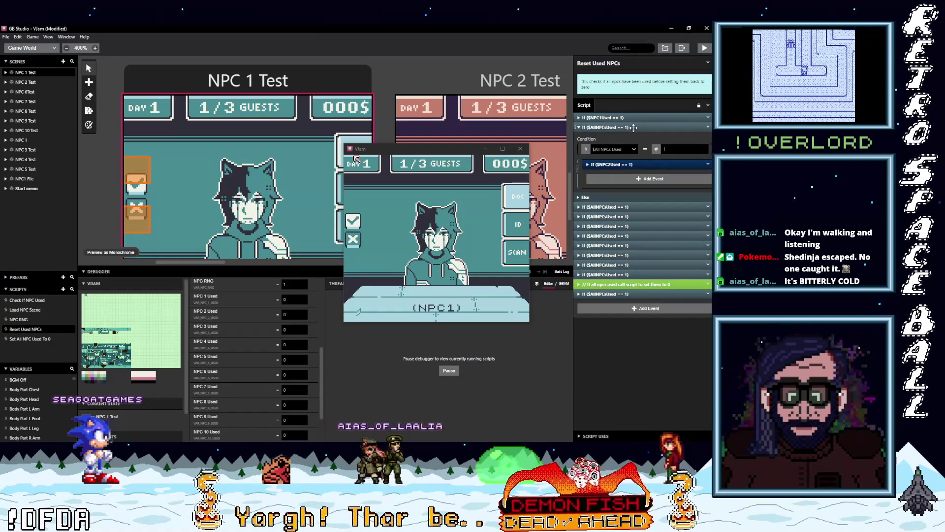
left_click(633, 165)
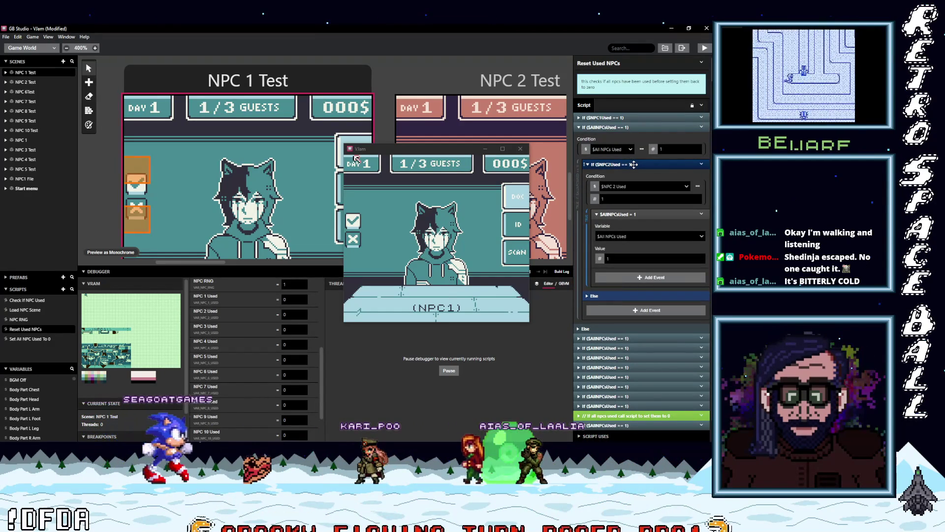
left_click(634, 165)
left_click(620, 127)
Expand If $NPC1Used == 1 and review the reset-all-NPCs comment and the check below it
left_click(615, 118)
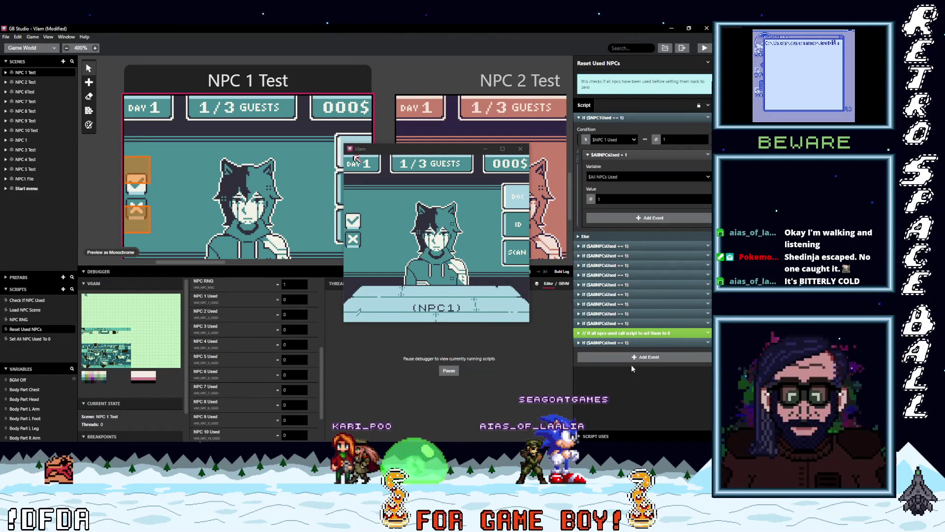
left_click(630, 333)
left_click(621, 368)
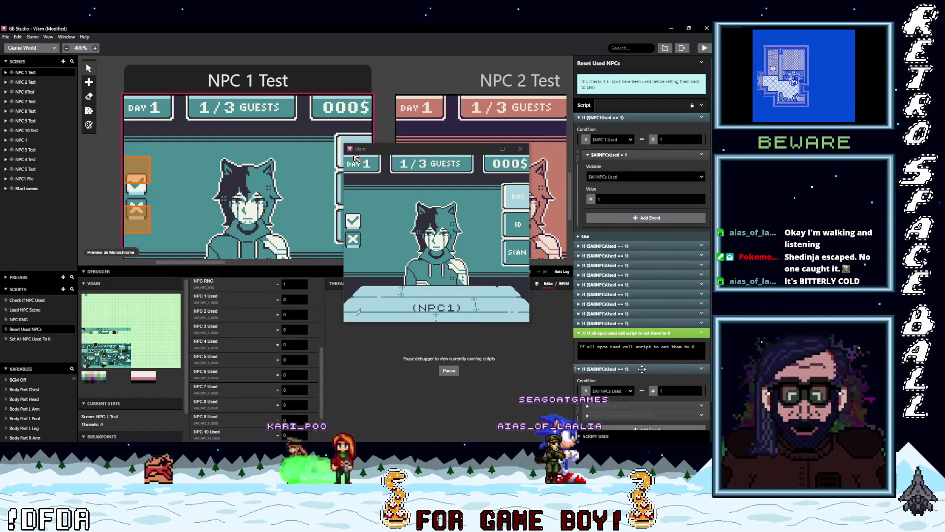
scroll(615, 345, "down", 1)
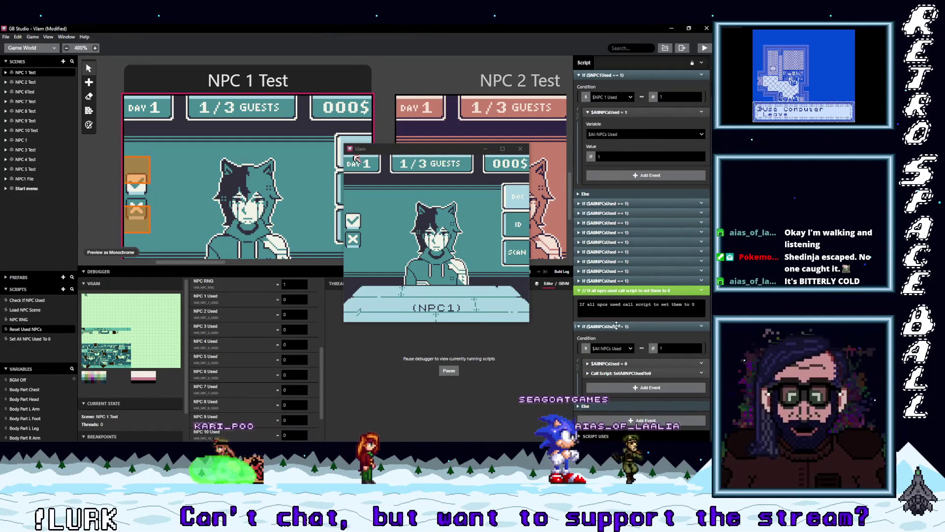
left_click(613, 325)
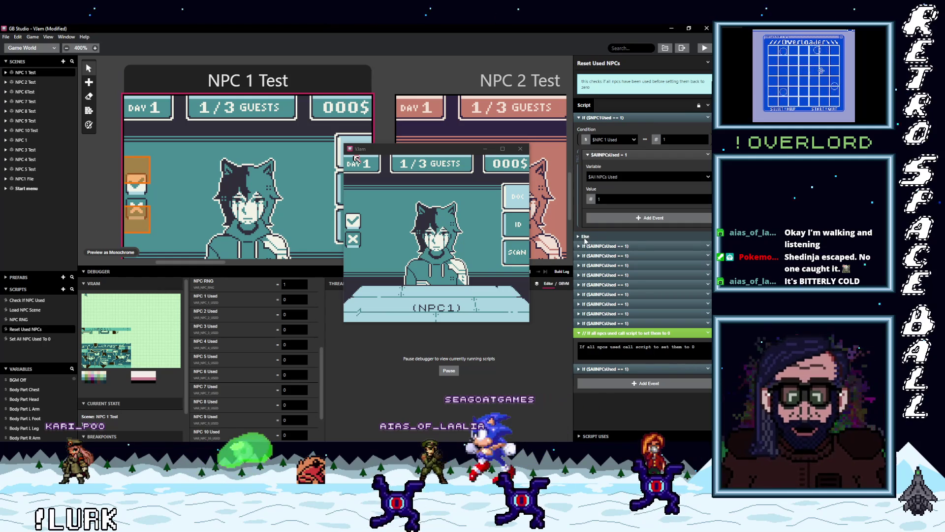
Copy the $AllNPCsUsed = 1 event into the NPC 1 check's Else branch and change it to 0
left_click(580, 236)
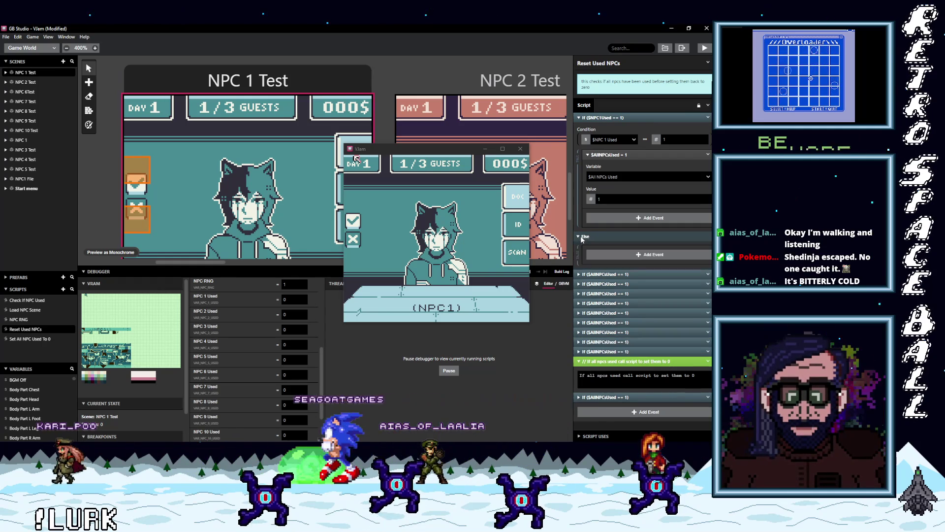
left_click(607, 255)
type("else")
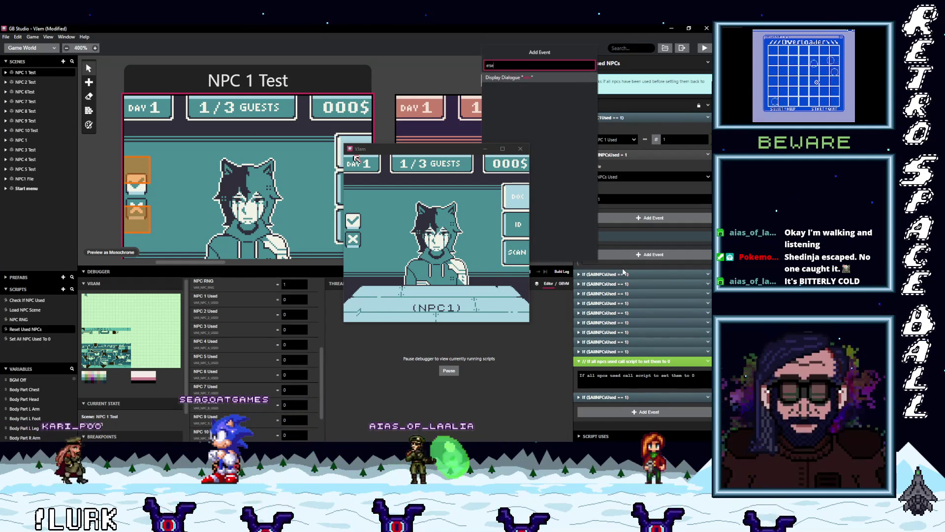
key("Escape")
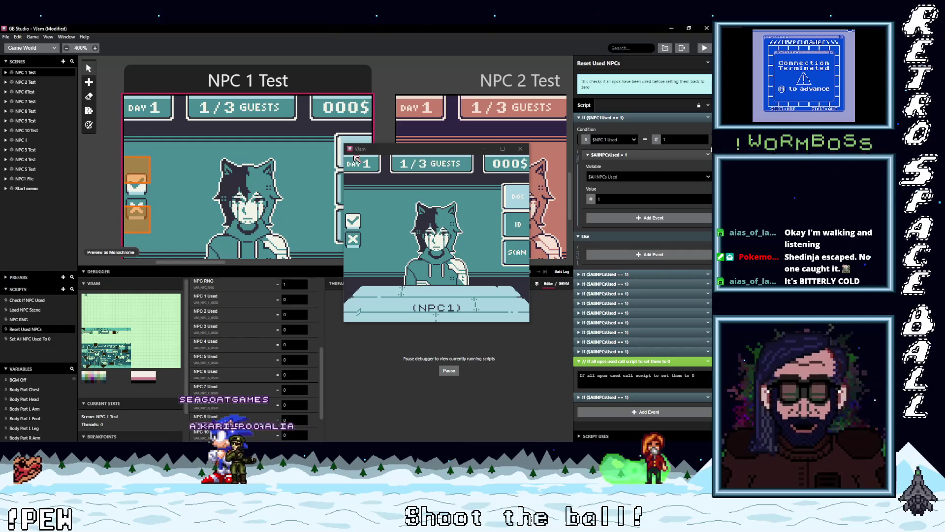
left_click(708, 155)
left_click(684, 215)
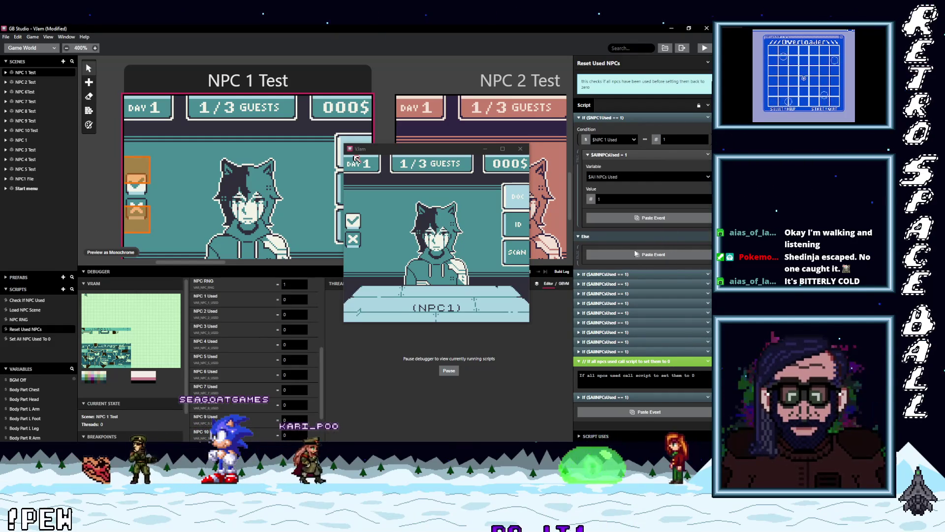
left_click(631, 254)
left_click(594, 294)
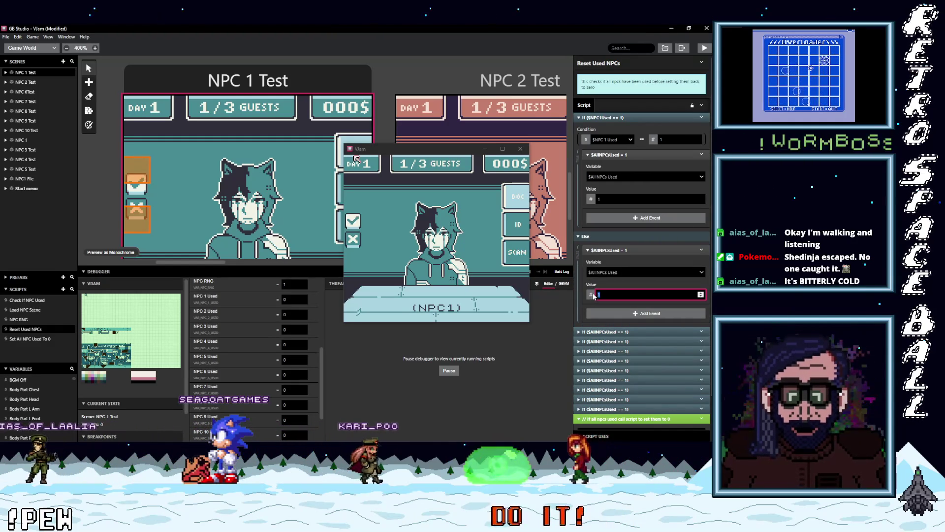
Paste $AllNPCsUsed = 0 into the NPC 2 check's Else branch and copy that event
left_click(601, 331)
scroll(591, 315, "down", 3)
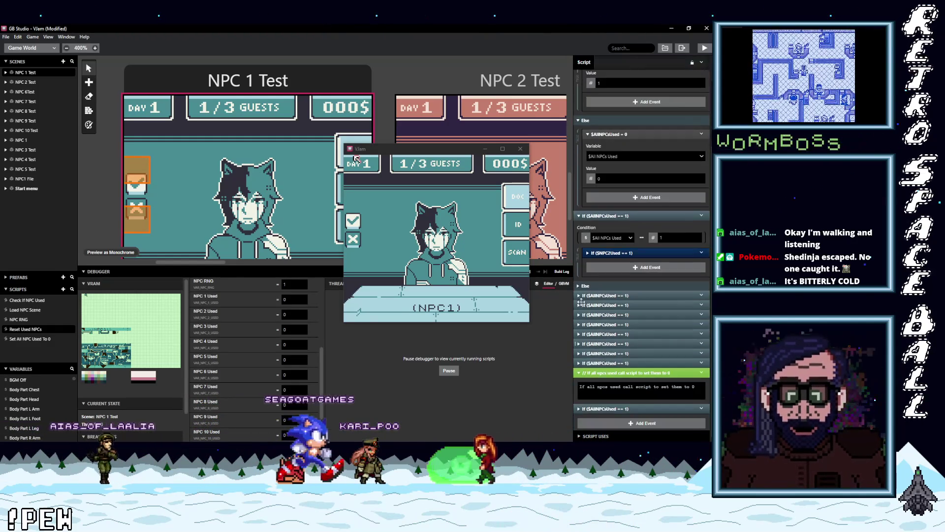
left_click(581, 288)
left_click(614, 303)
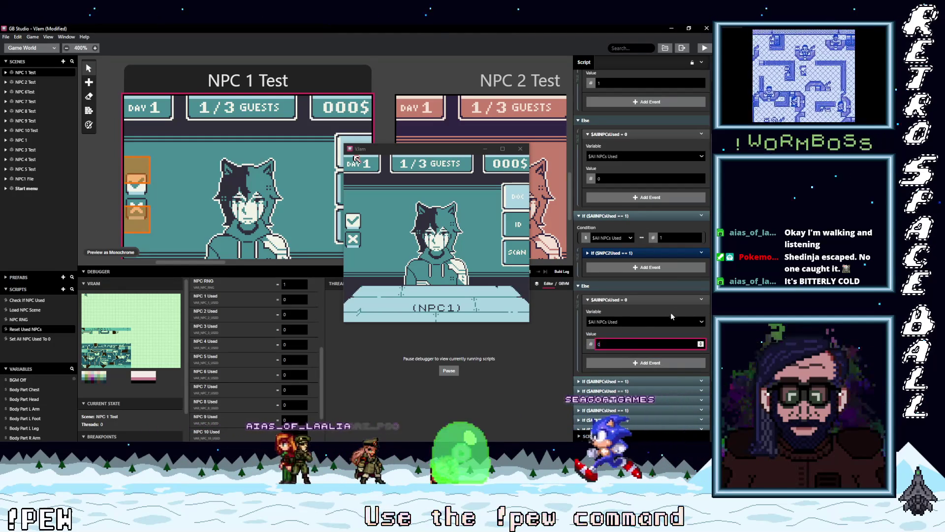
left_click(701, 299)
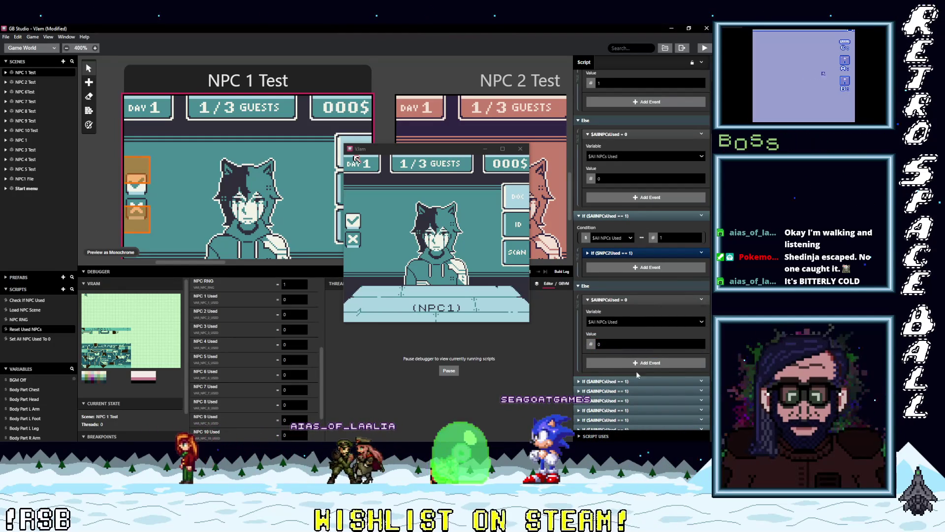
left_click(675, 361)
Paste $AllNPCsUsed = 0 into the Else branches of the NPC 3 and NPC 4 checks
left_click(618, 381)
scroll(634, 370, "down", 3)
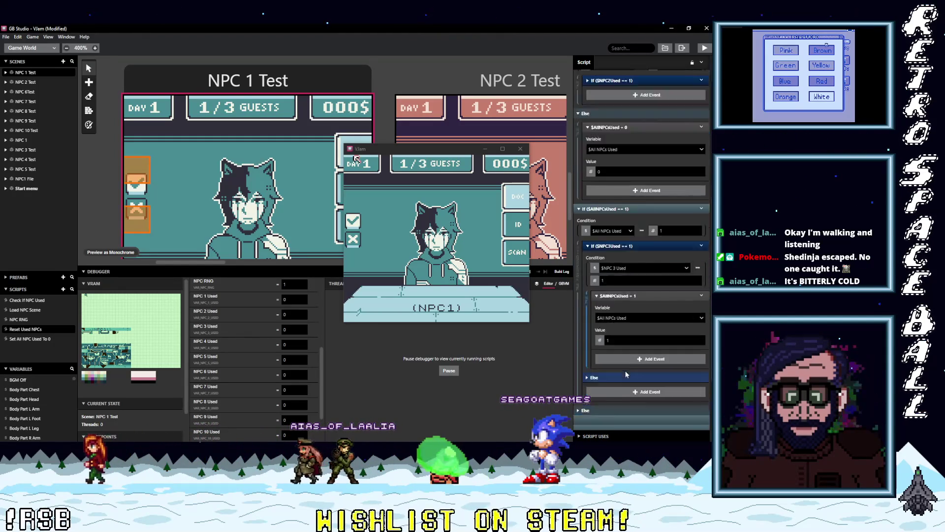
scroll(625, 367, "down", 1)
left_click(589, 357)
left_click(613, 375)
scroll(614, 369, "down", 3)
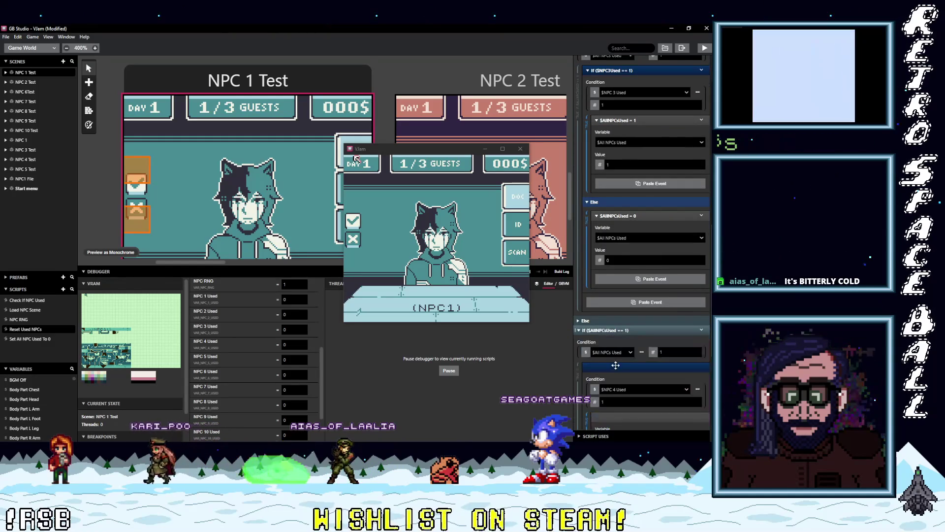
scroll(615, 363, "down", 3)
left_click(612, 363)
scroll(618, 369, "down", 2)
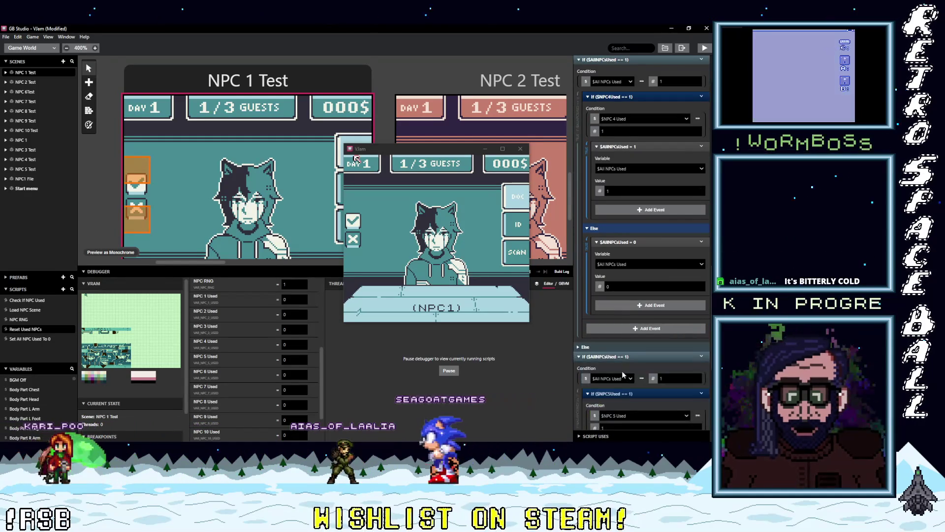
scroll(620, 374, "down", 4)
left_click(590, 332)
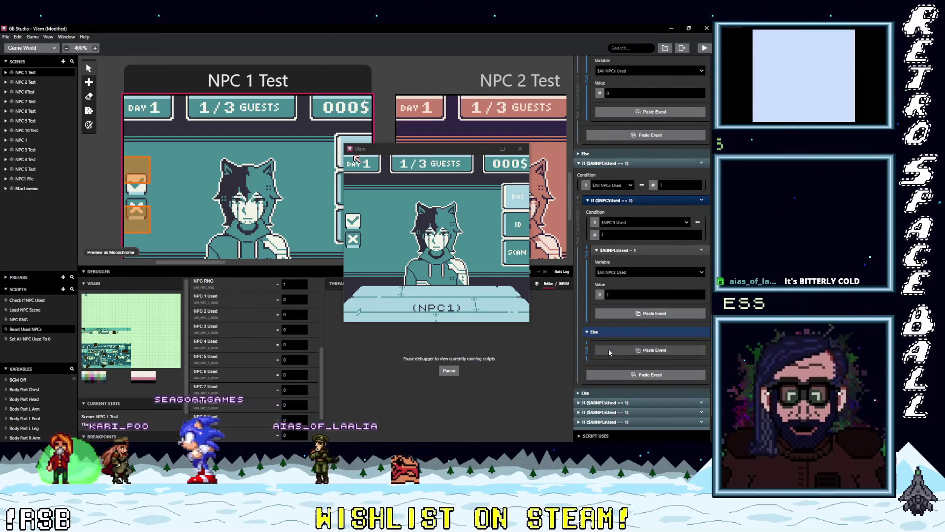
scroll(603, 375, "down", 2)
left_click(601, 383)
scroll(596, 296, "down", 4)
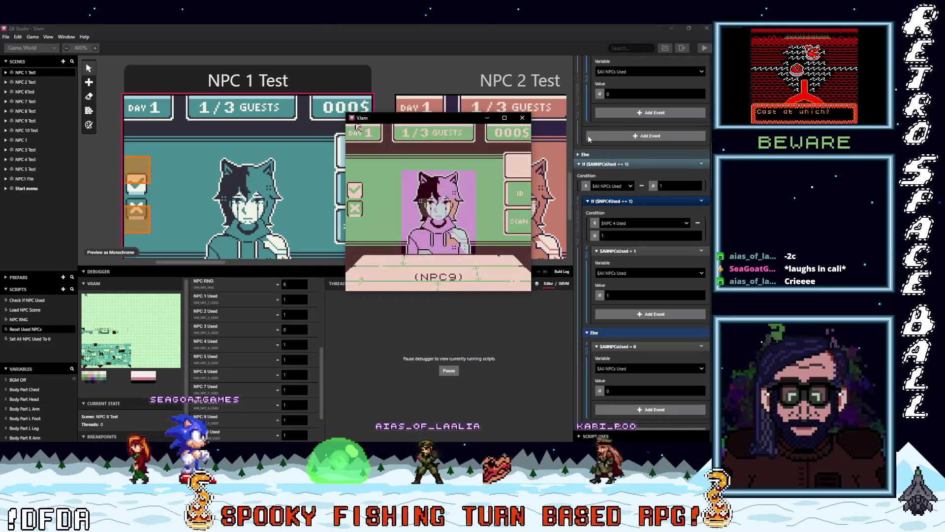
Select the check option and approve guest NPC9, then inspect the debugger variables after the crash
key("Down")
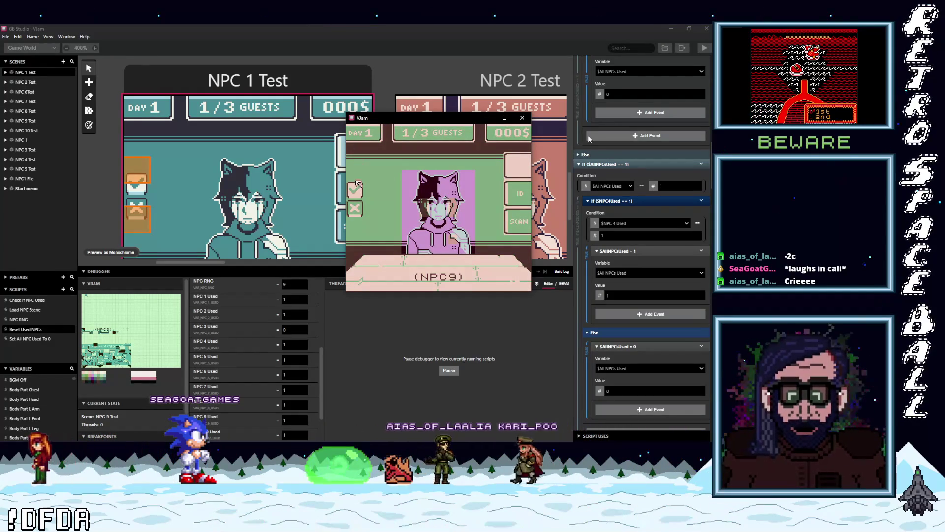
key("z")
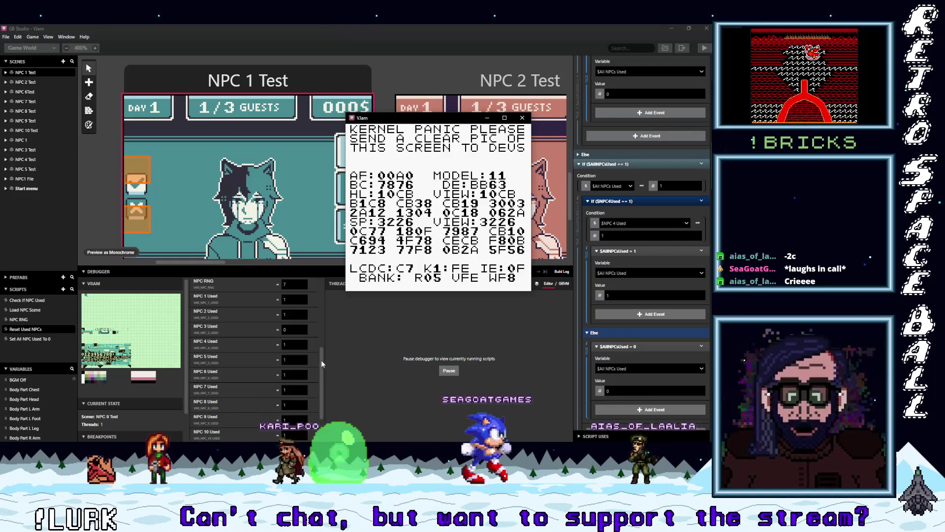
left_click_drag(321, 360, 323, 374)
scroll(323, 374, "down", 2)
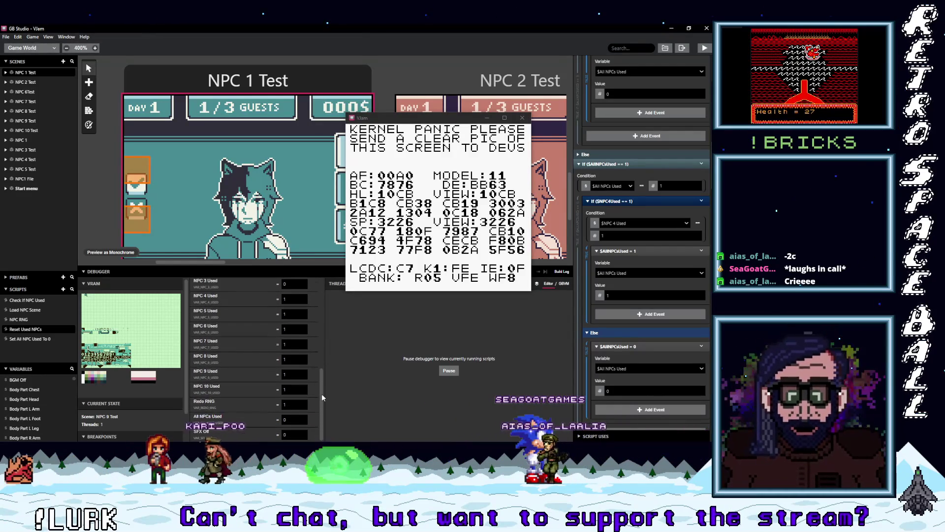
left_click_drag(323, 388, 319, 363)
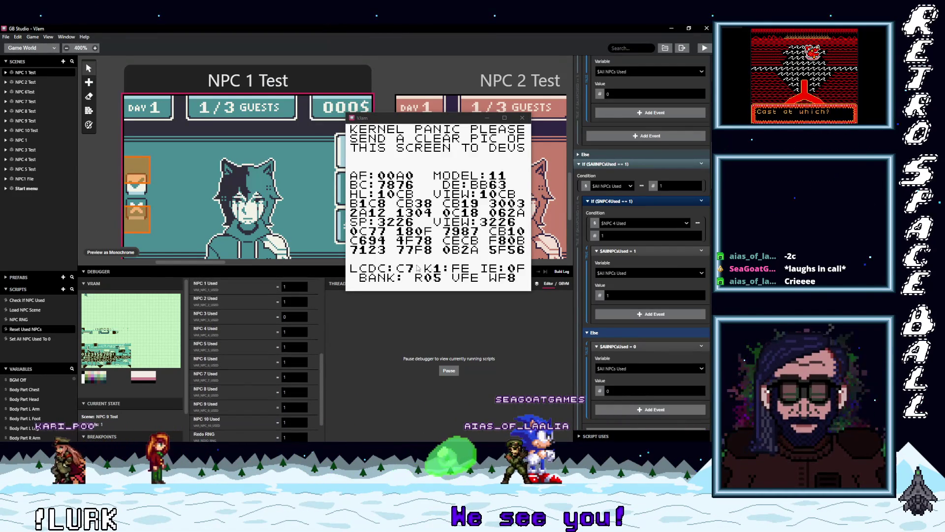
Close the crashed game window and return to the Reset Used NPCs script
left_click(523, 118)
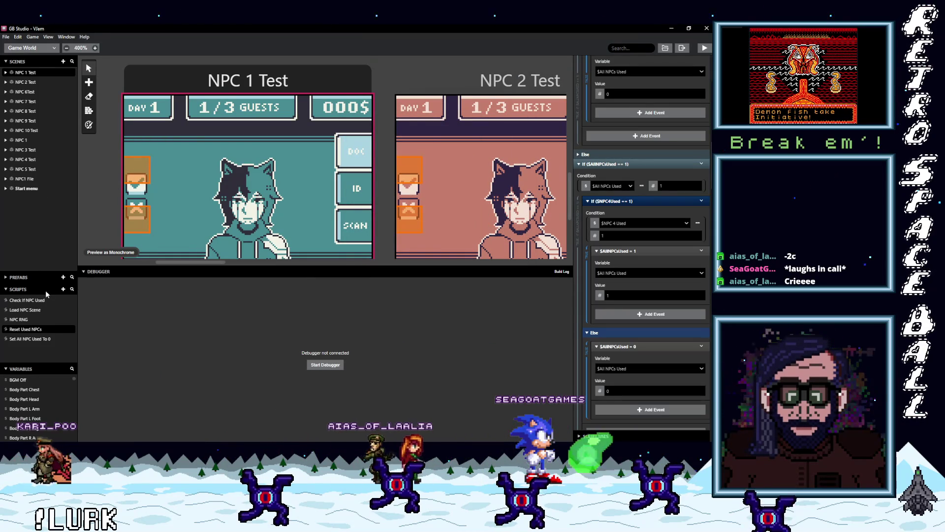
scroll(641, 264, "up", 5)
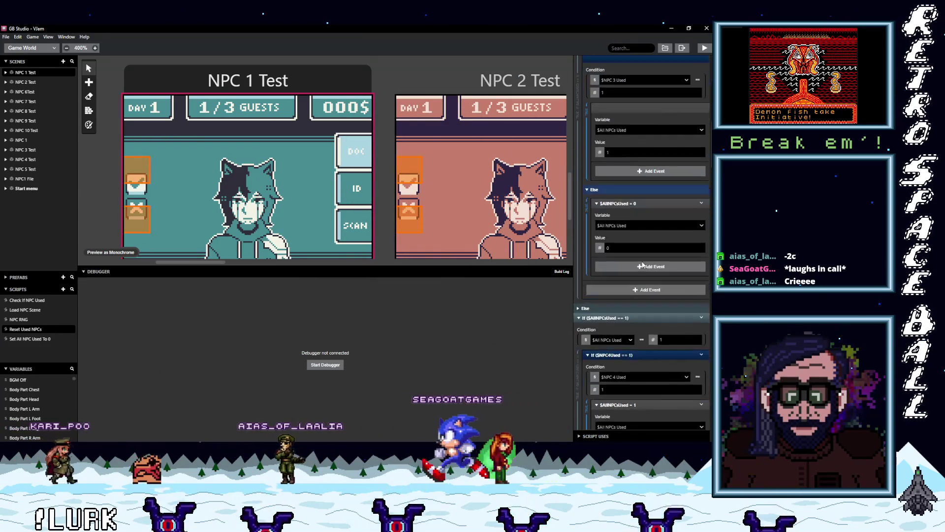
scroll(642, 263, "up", 3)
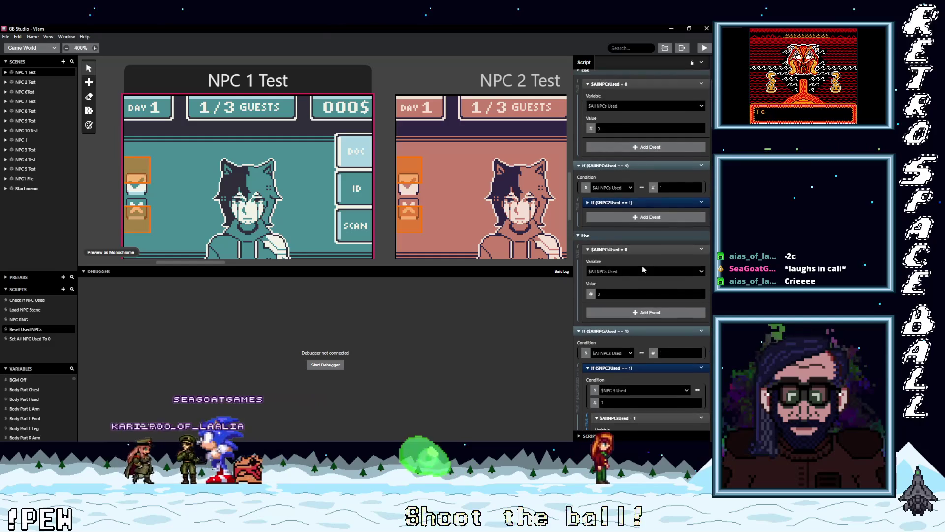
scroll(643, 268, "up", 3)
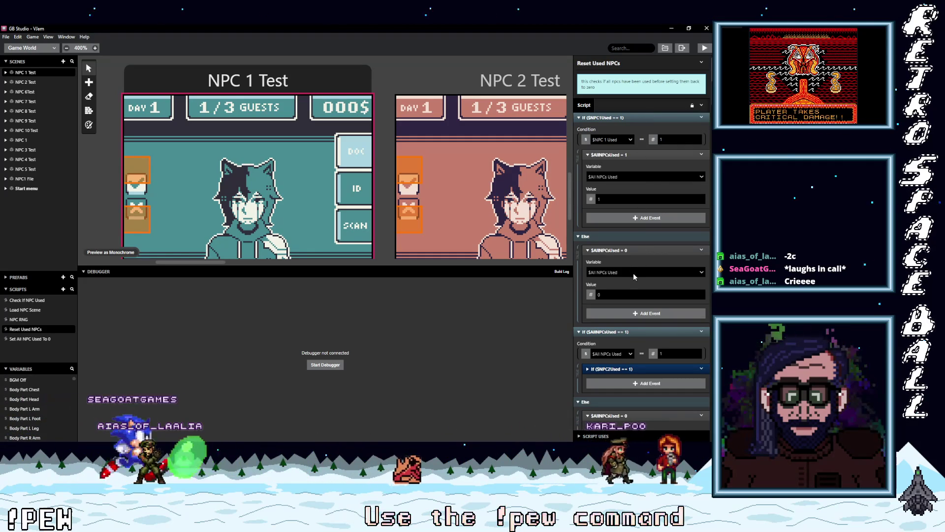
scroll(634, 277, "down", 5)
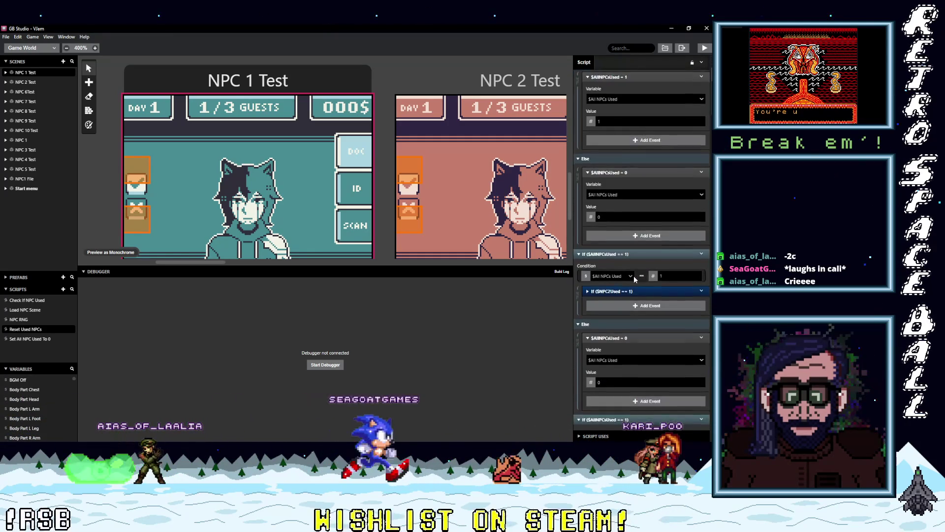
Move the $AllNPCsUsed = 0 event into the If $NPC2Used == 1 Else branch and save the project
left_click(623, 253)
scroll(625, 261, "down", 5)
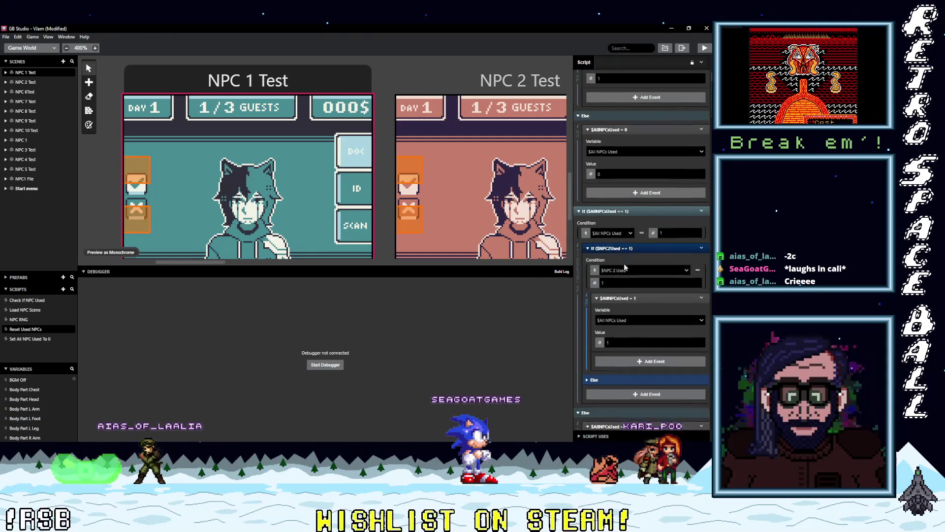
mouse_move(609, 314)
left_mouse_down()
mouse_move(608, 325)
mouse_move(627, 293)
mouse_move(622, 313)
left_mouse_up()
scroll(621, 314, "down", 8)
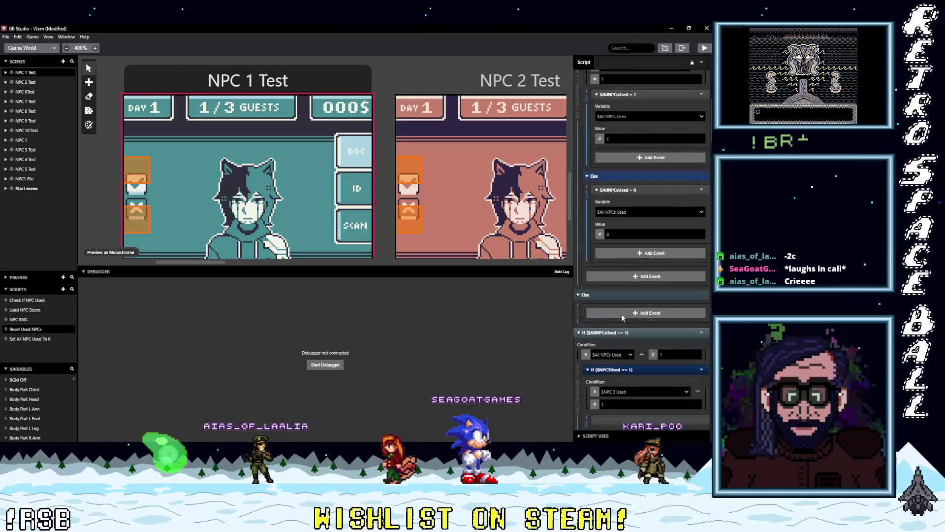
scroll(622, 316, "down", 8)
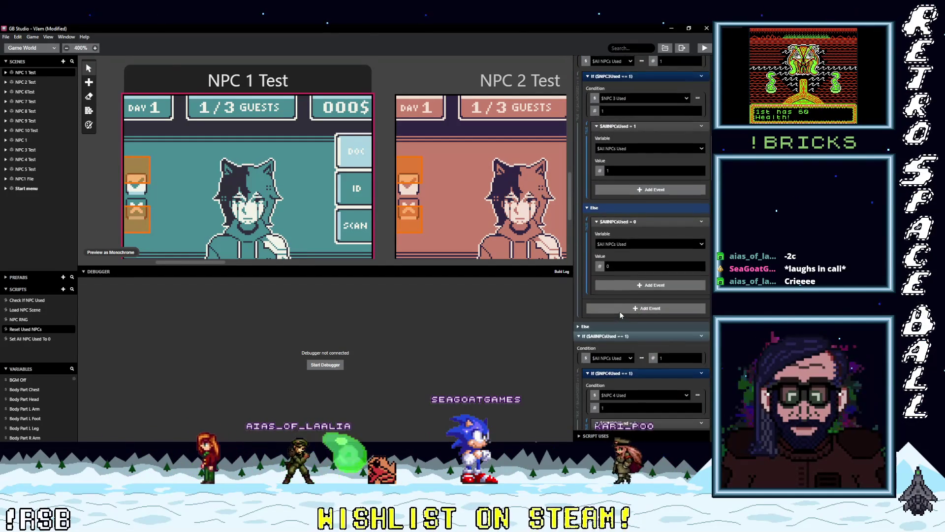
scroll(620, 316, "up", 5)
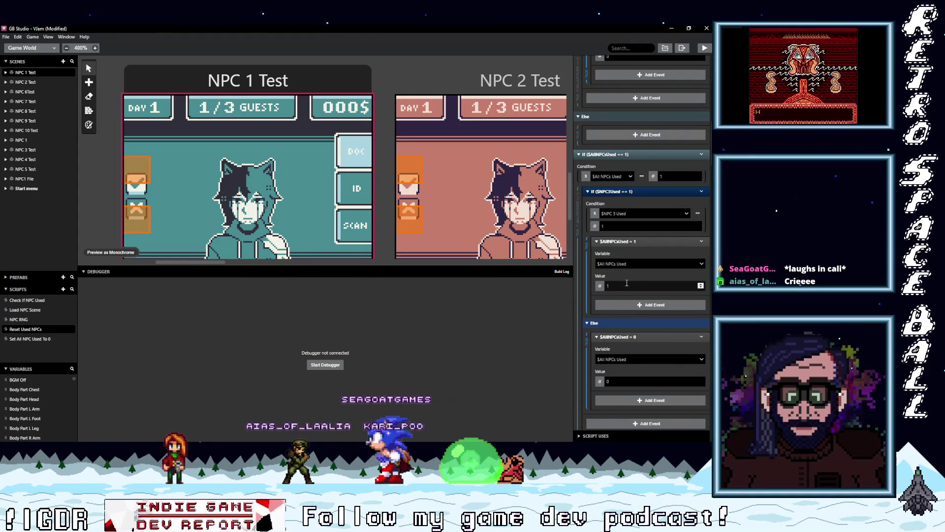
scroll(626, 285, "down", 5)
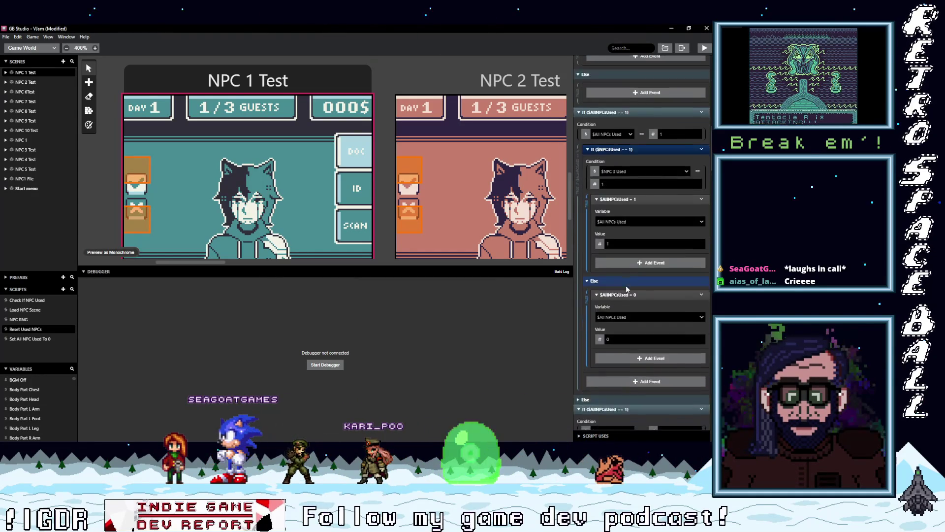
scroll(625, 285, "down", 10)
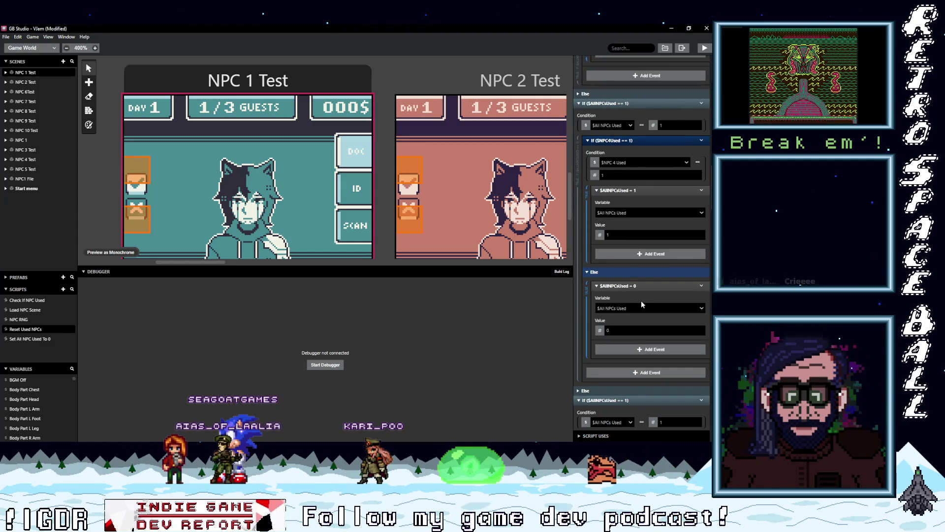
scroll(641, 301, "down", 9)
scroll(641, 304, "down", 5)
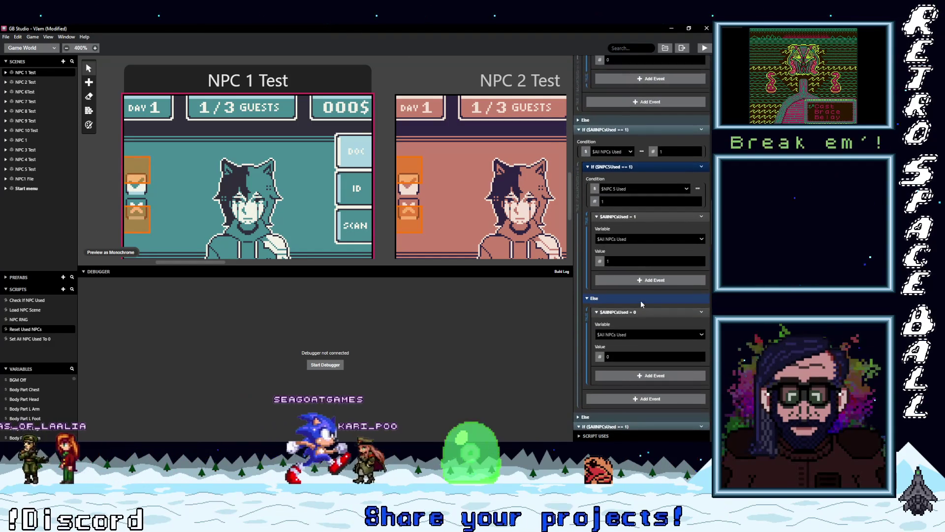
scroll(640, 300, "down", 20)
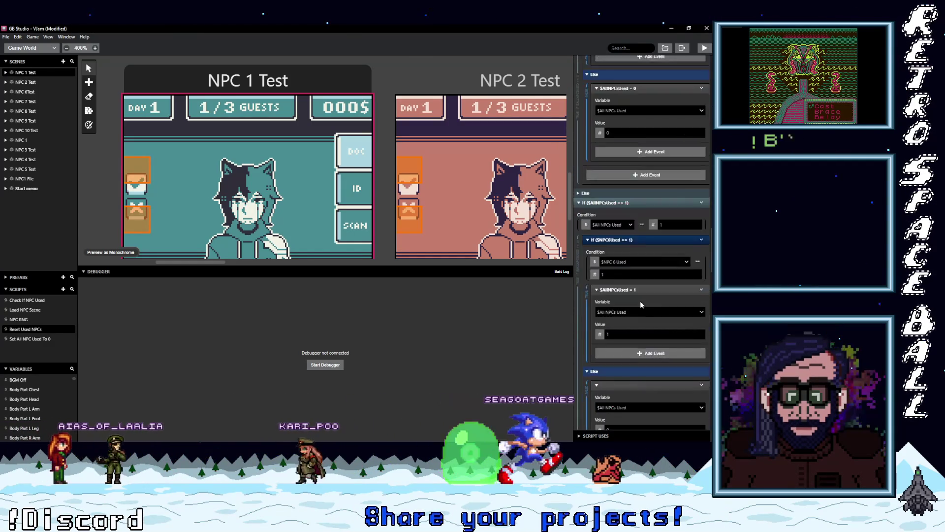
scroll(640, 300, "down", 17)
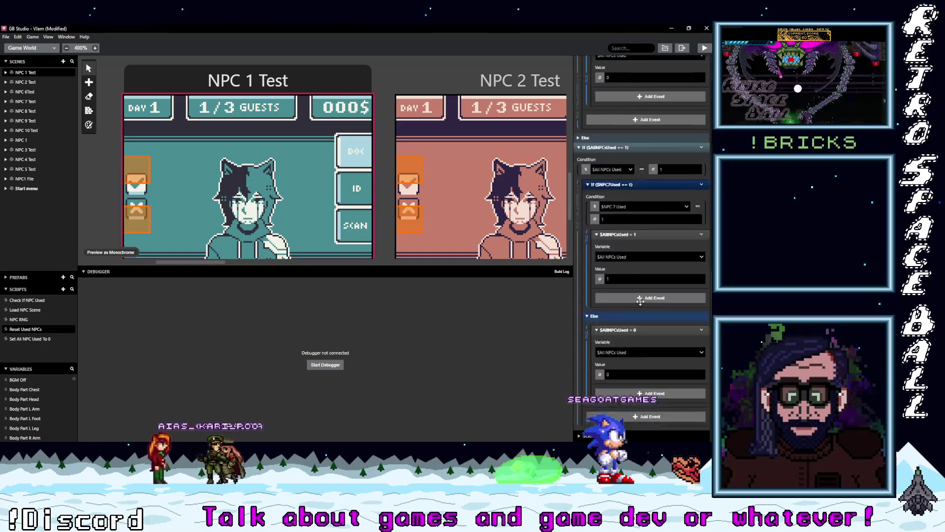
scroll(640, 301, "down", 17)
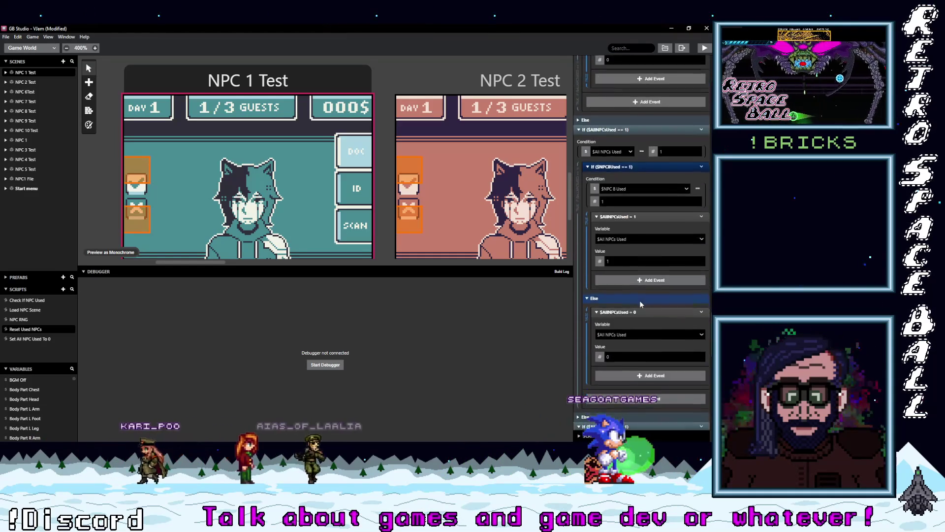
scroll(640, 303, "down", 17)
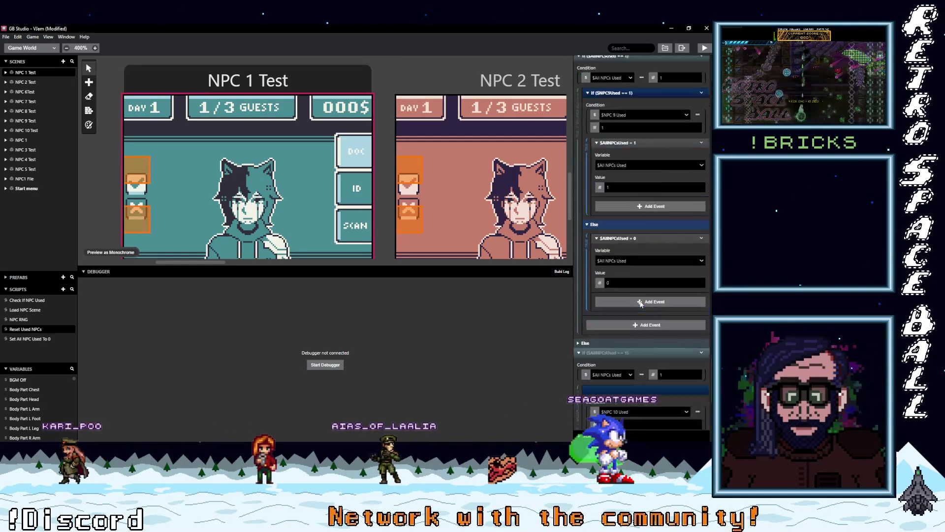
scroll(639, 300, "down", 3)
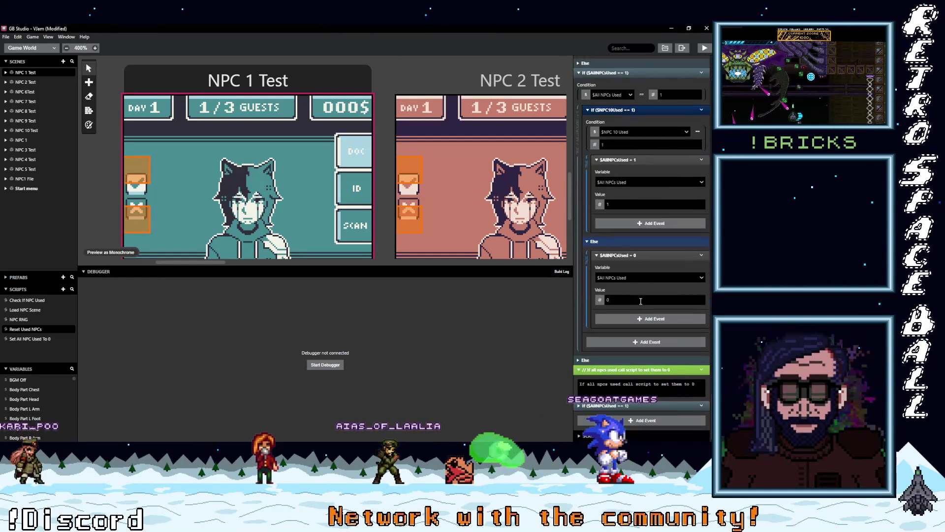
key("ctrl+s")
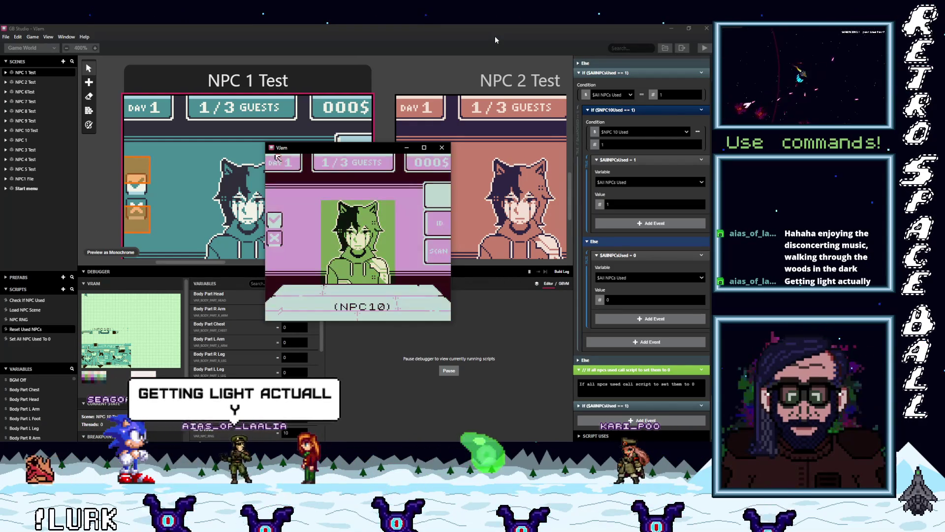
Move the game window aside and select the check option with NPC10 at the desk
left_click_drag(372, 146, 454, 138)
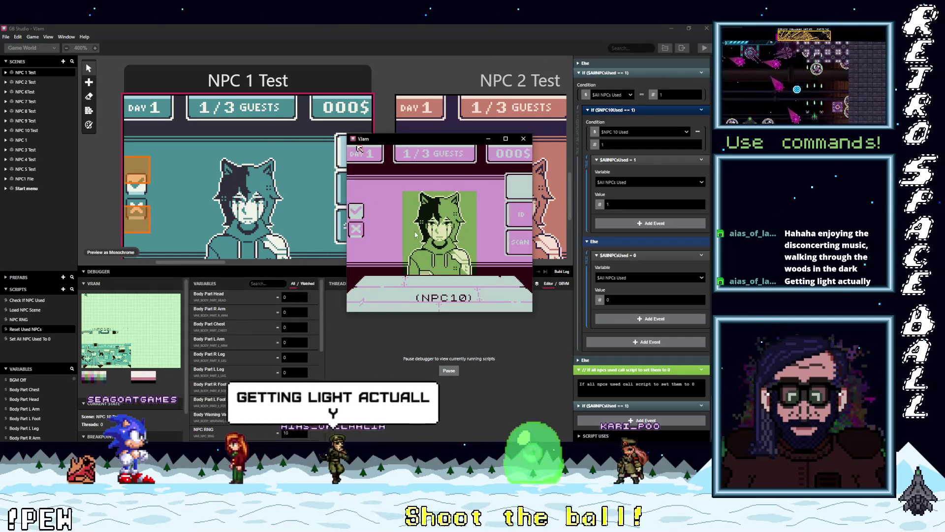
key("Down")
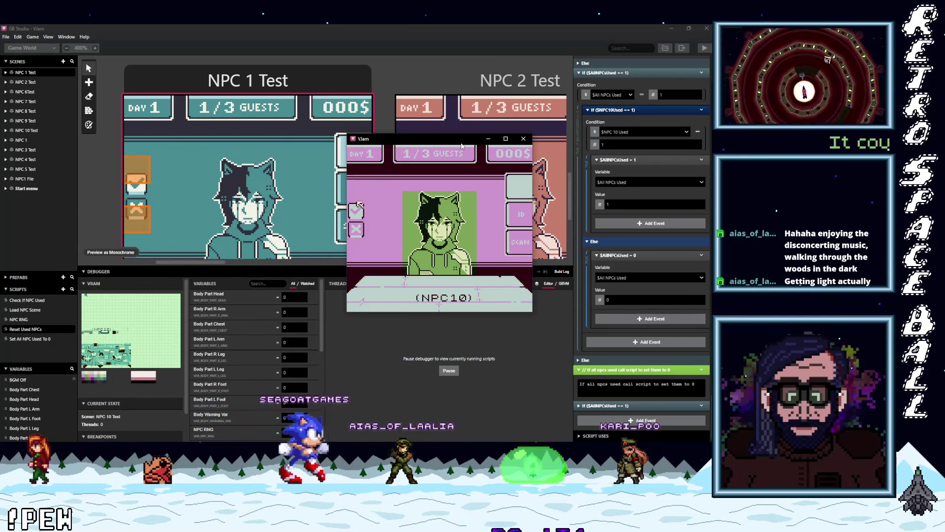
mouse_move(319, 294)
left_mouse_down()
mouse_move(349, 370)
mouse_move(330, 409)
mouse_move(324, 392)
left_mouse_up()
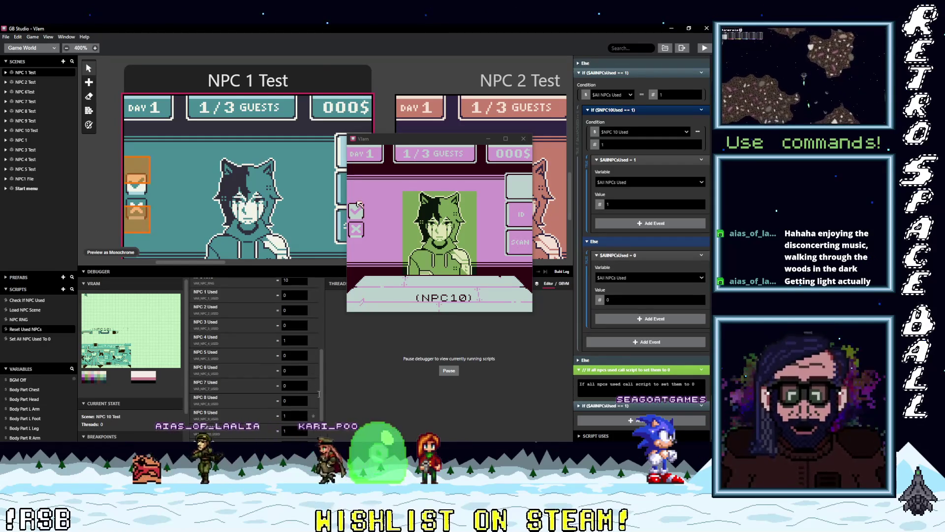
left_click(403, 210)
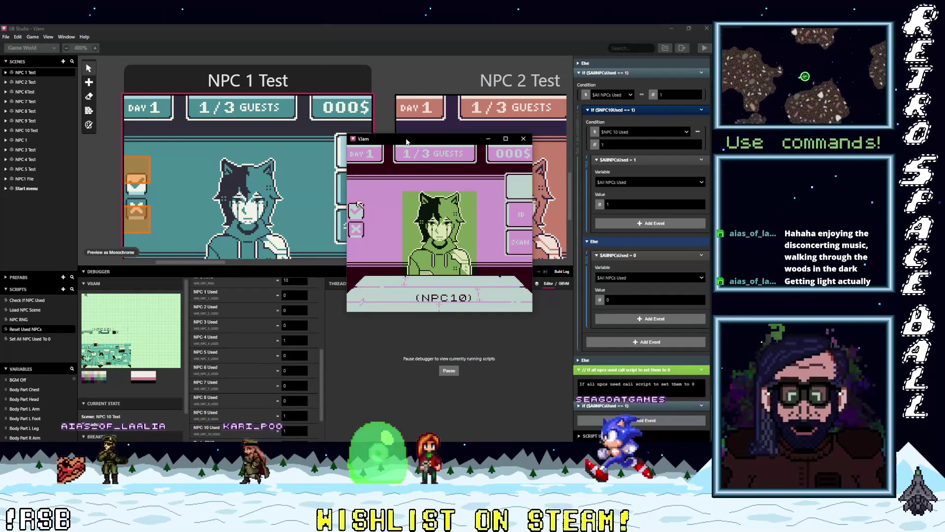
Accept about thirty guests in a row, watching the NPC Used flags and RNG reset as all appear
key("z")
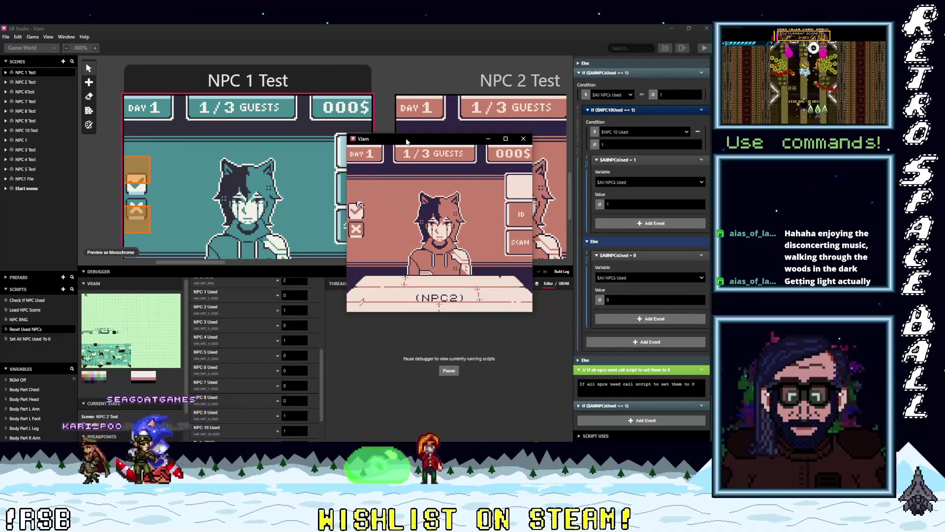
key("z")
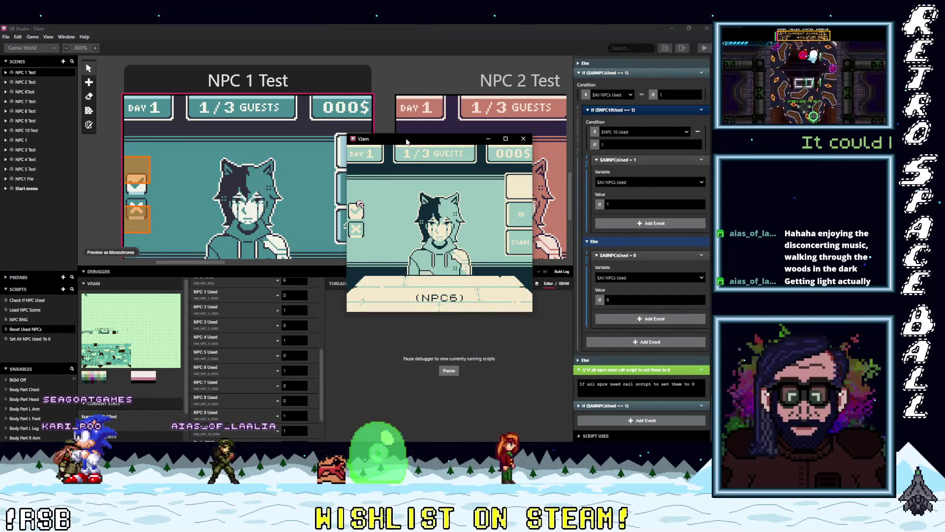
key("z")
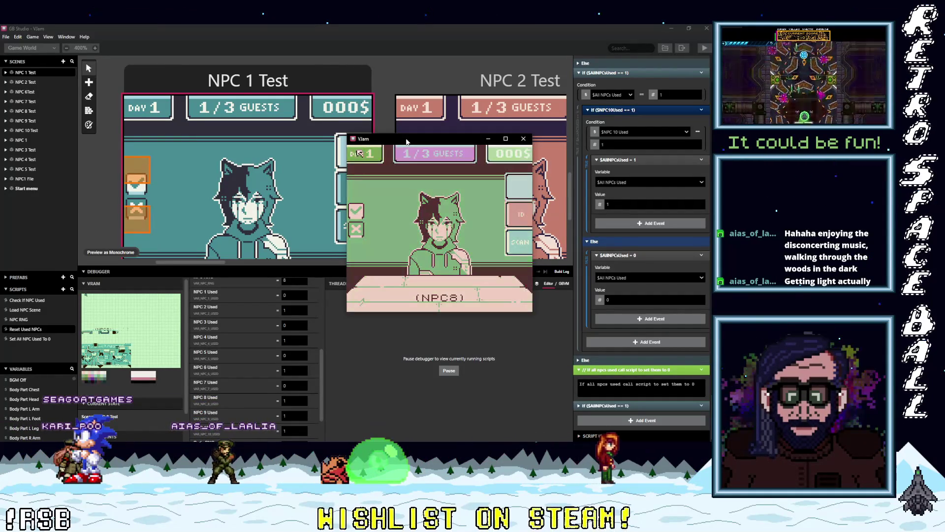
key("Down")
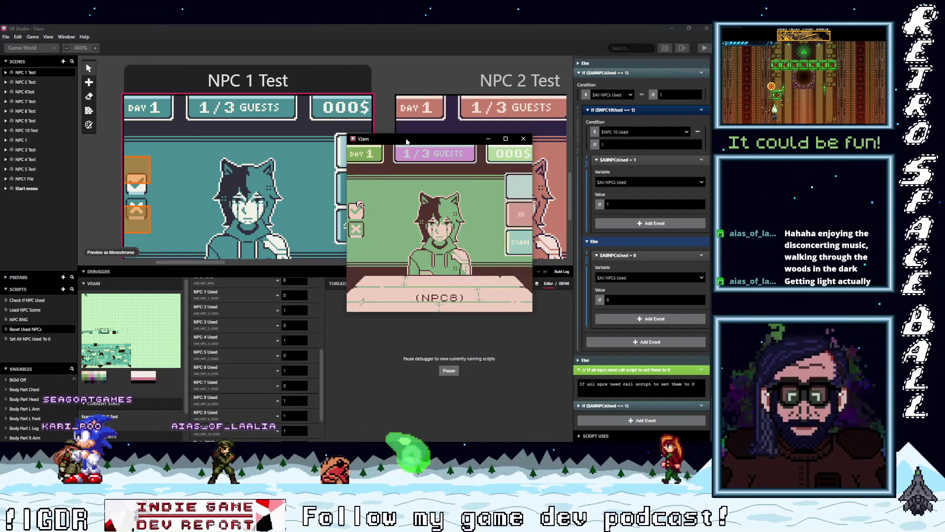
key("z")
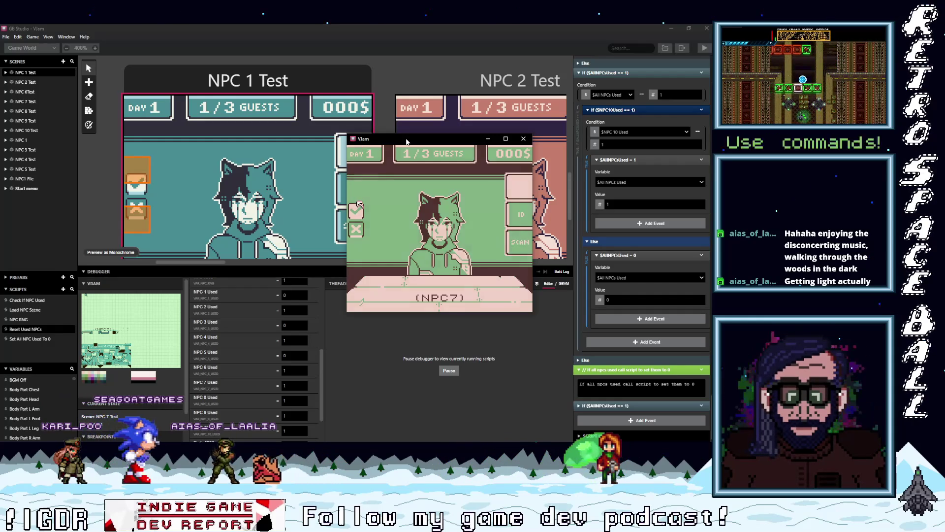
key("z")
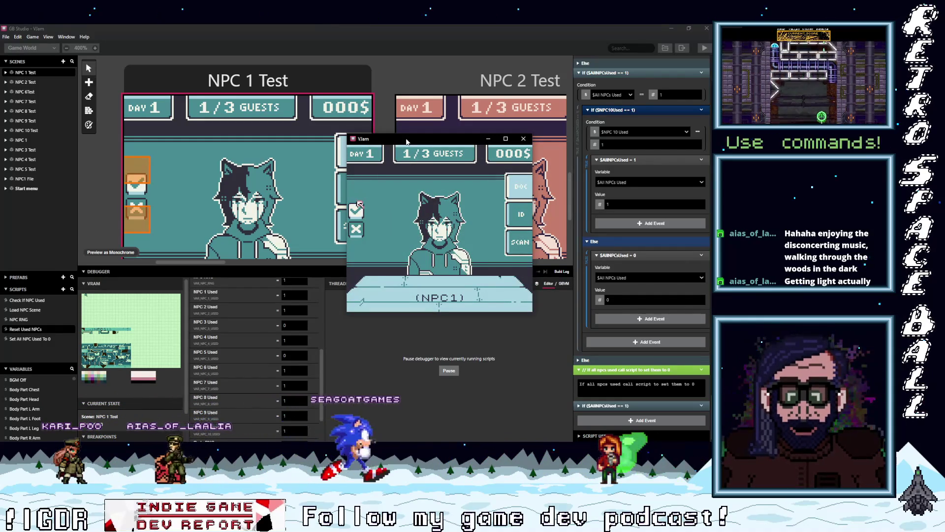
key("z")
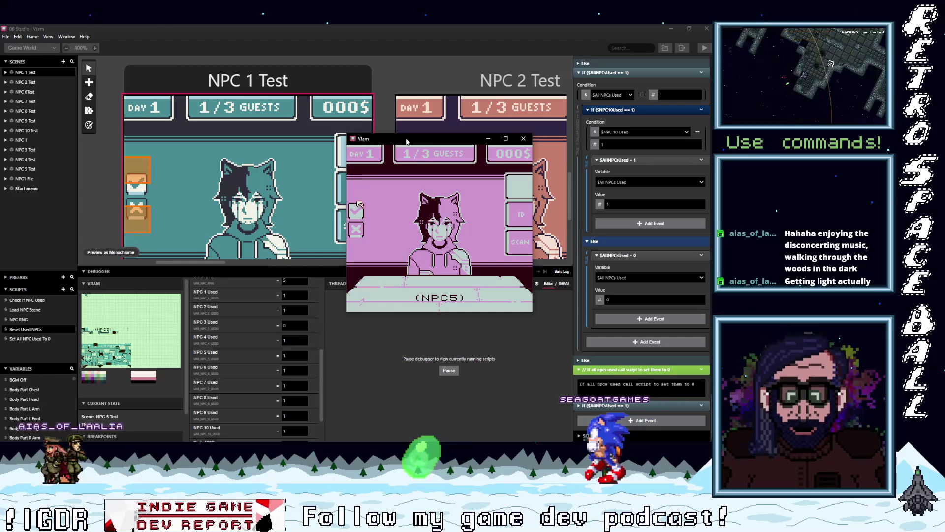
key("z")
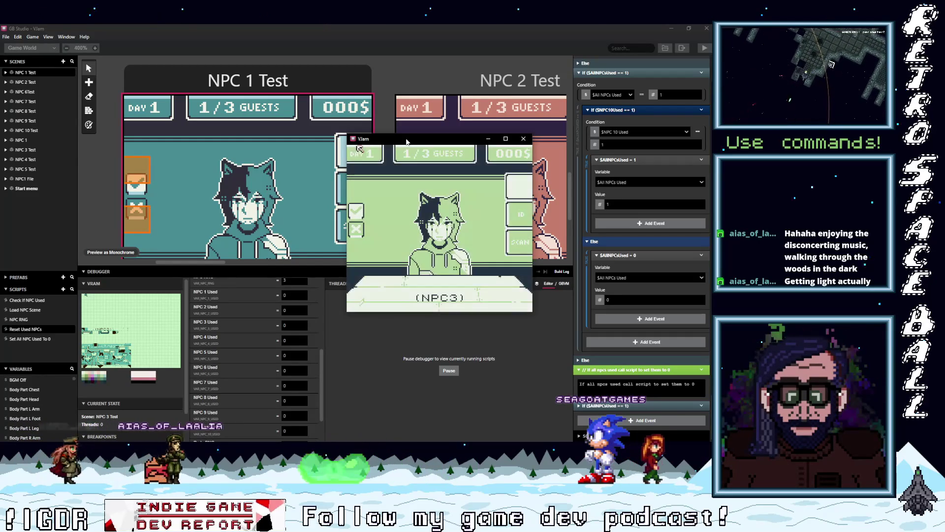
key("Down")
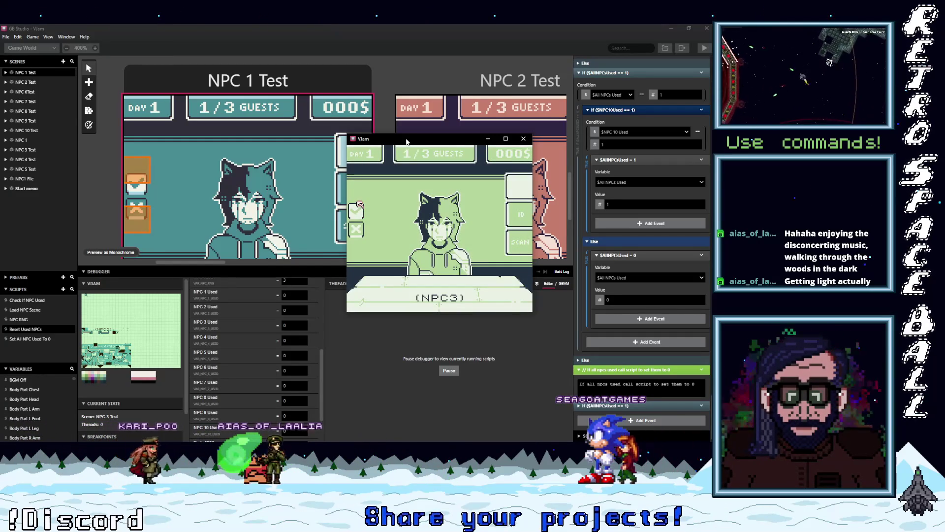
key("z")
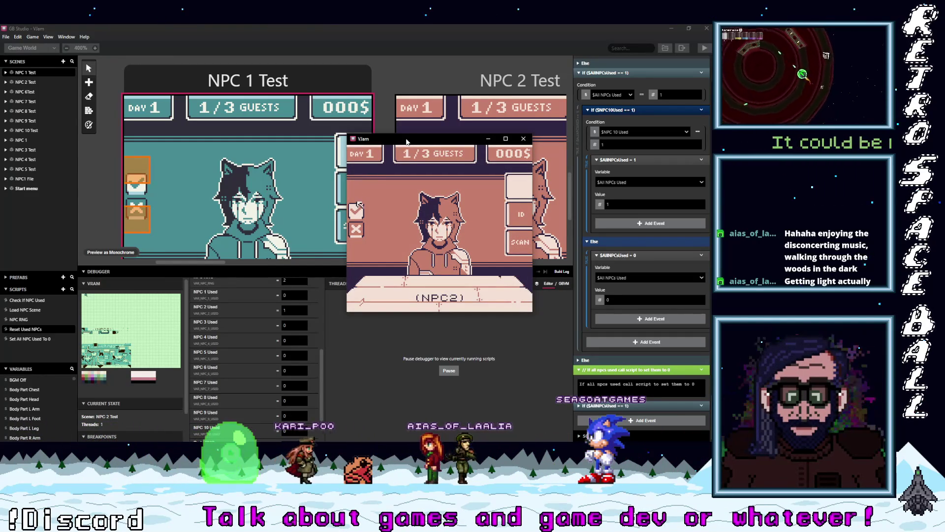
key("z")
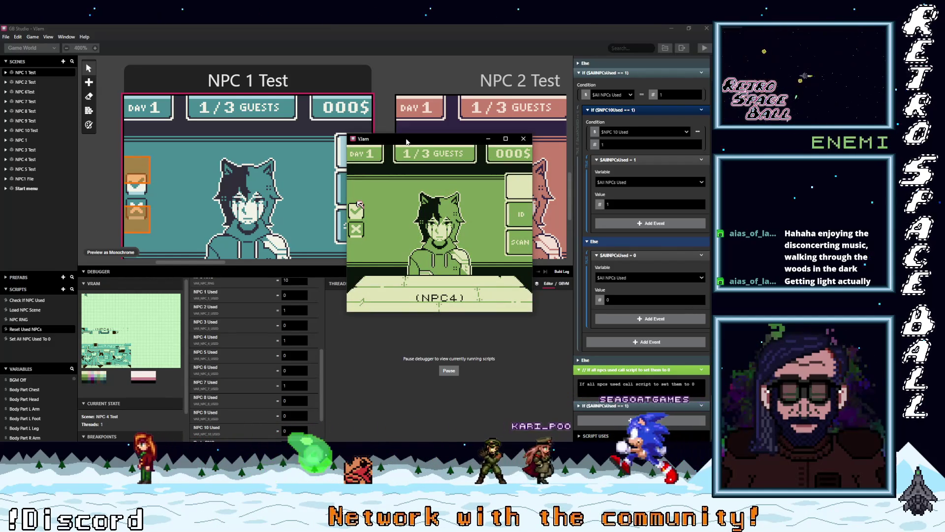
key("z")
key("Down")
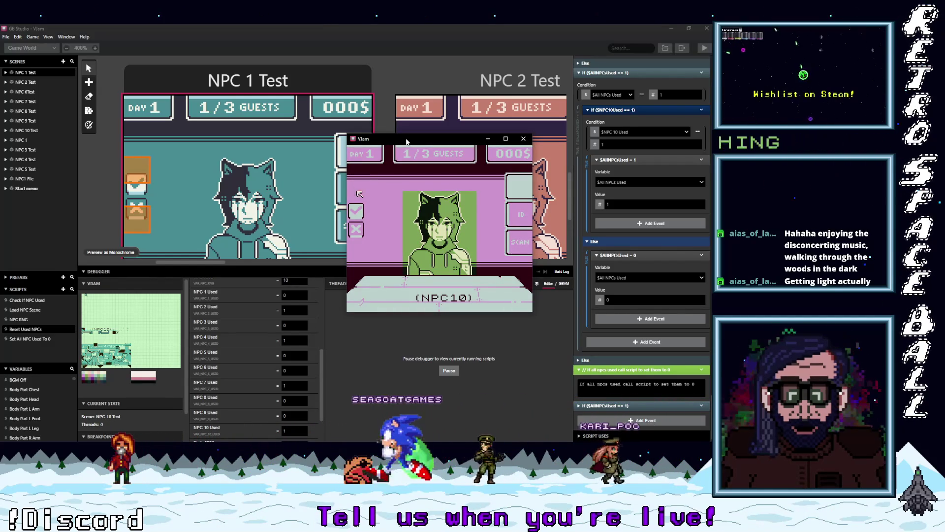
key("z")
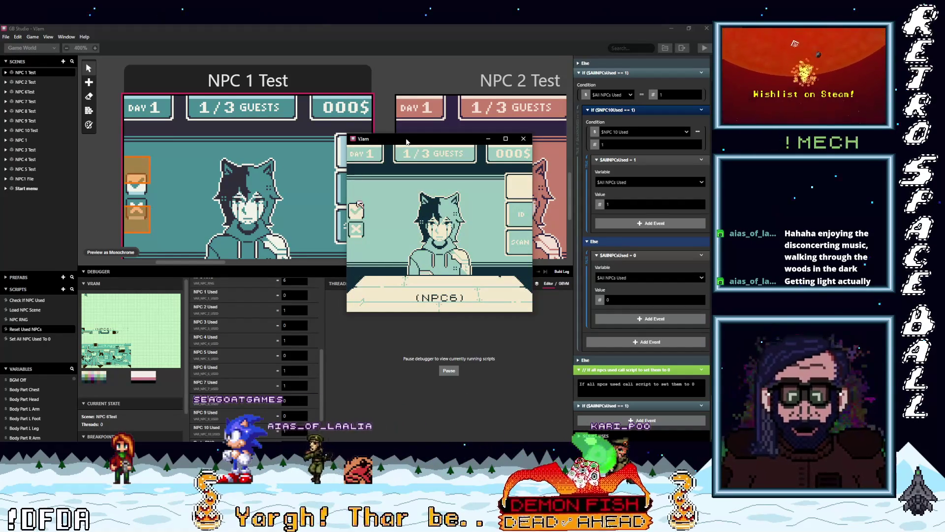
key("z")
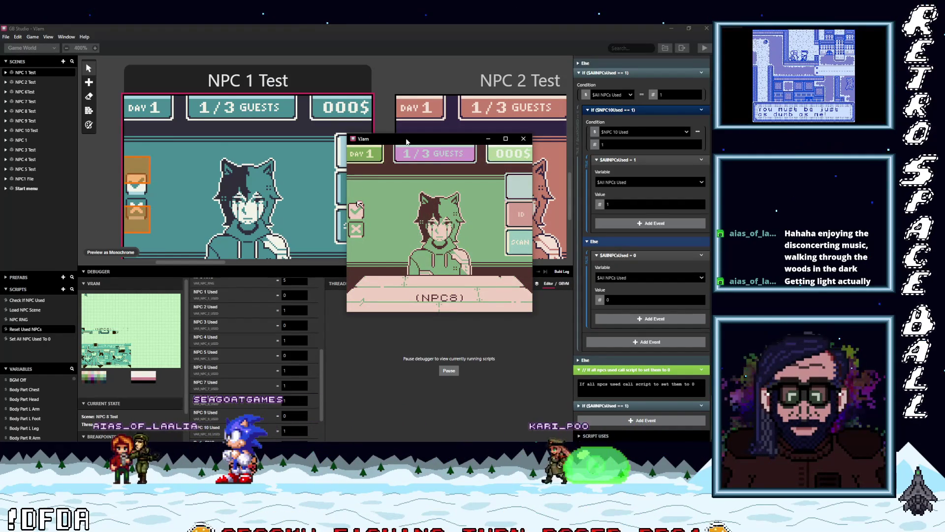
key("z")
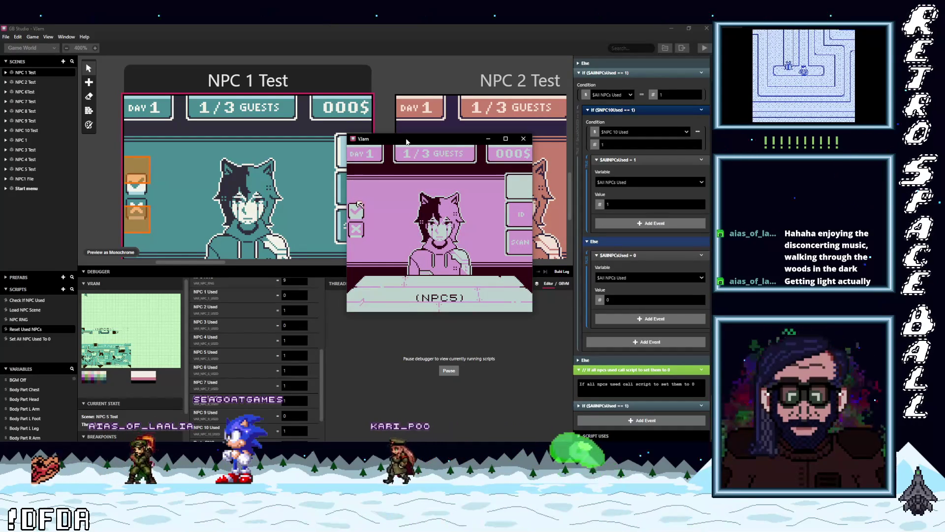
key("z")
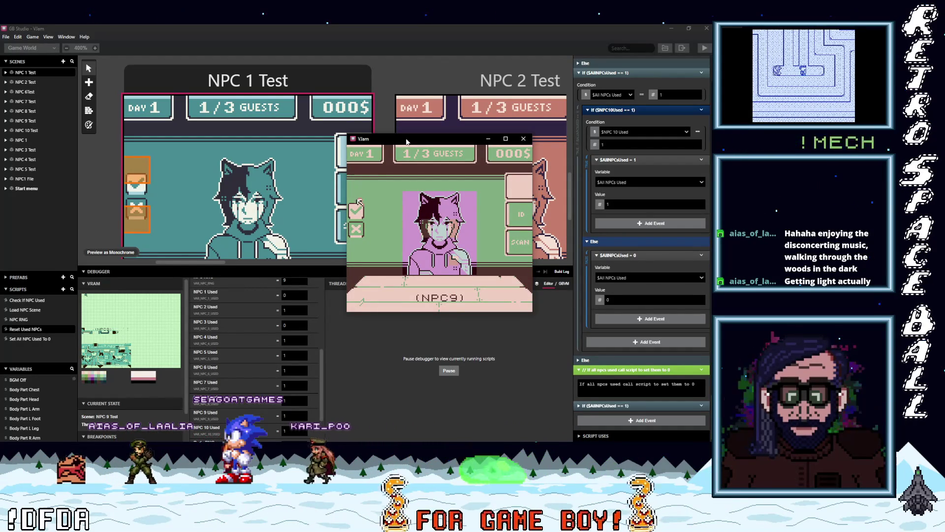
key("z")
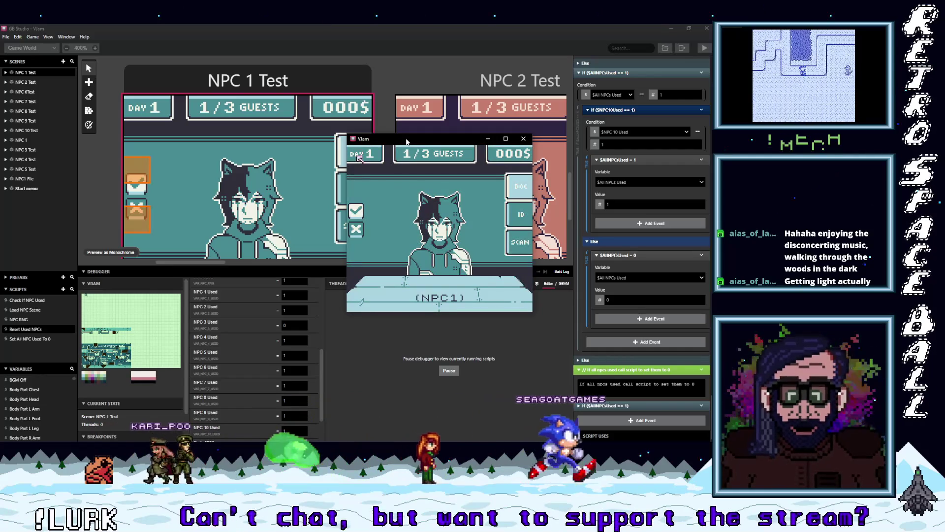
key("z")
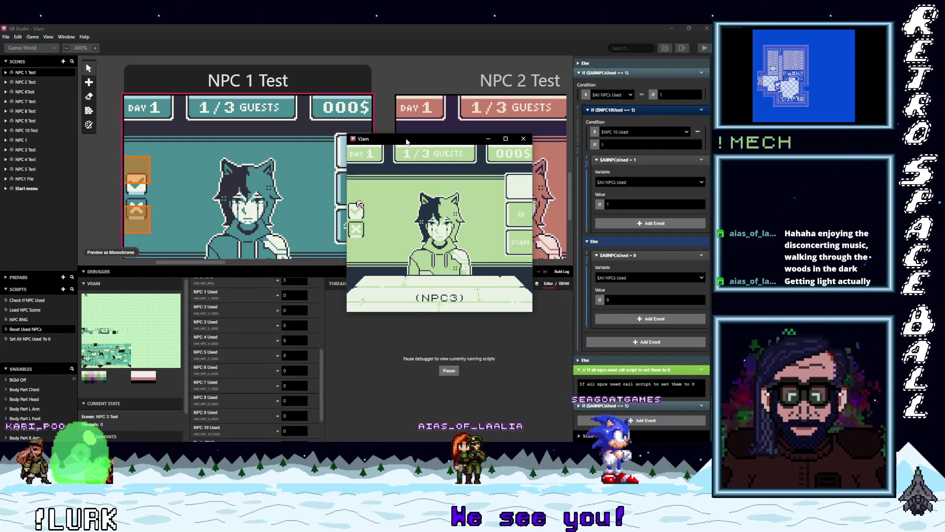
key("z")
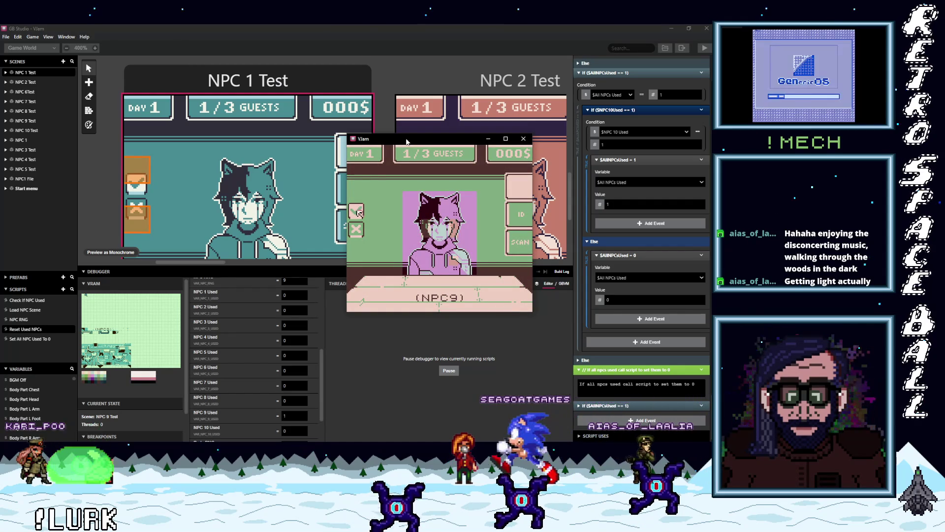
key("z")
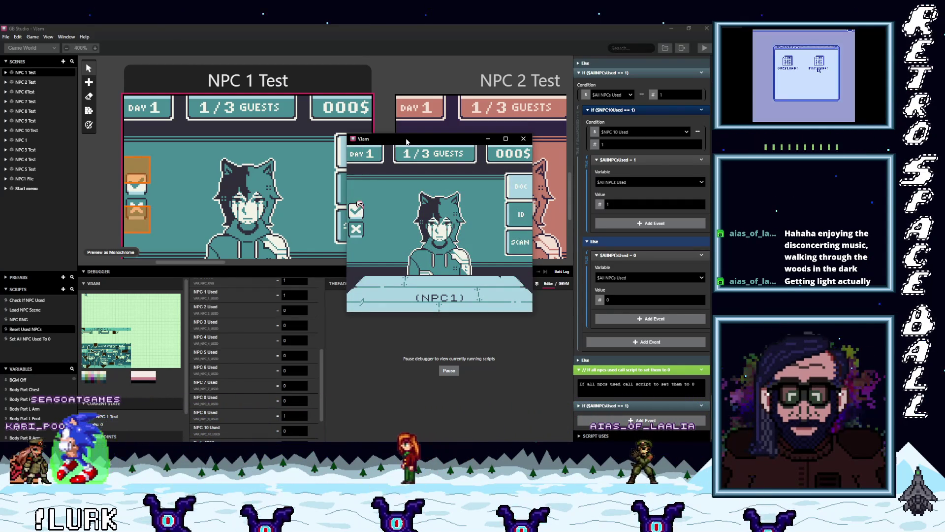
key("z")
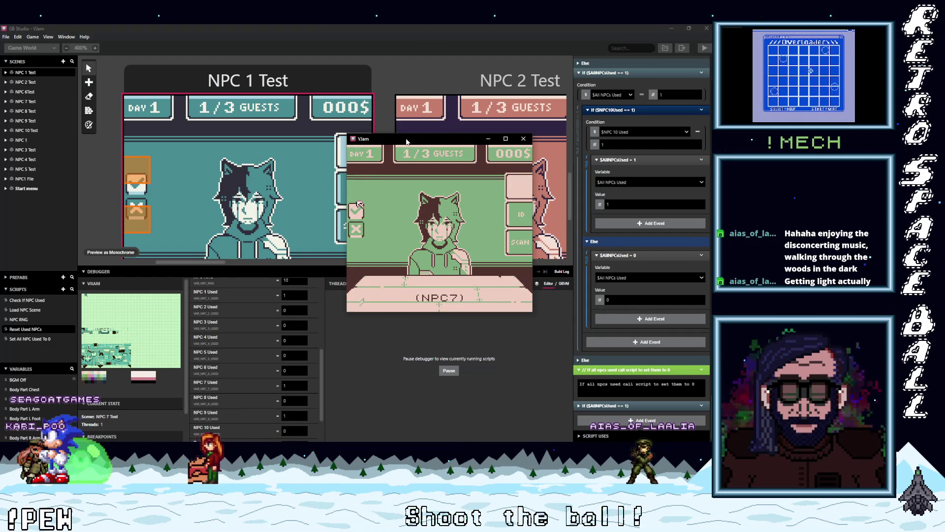
key("z")
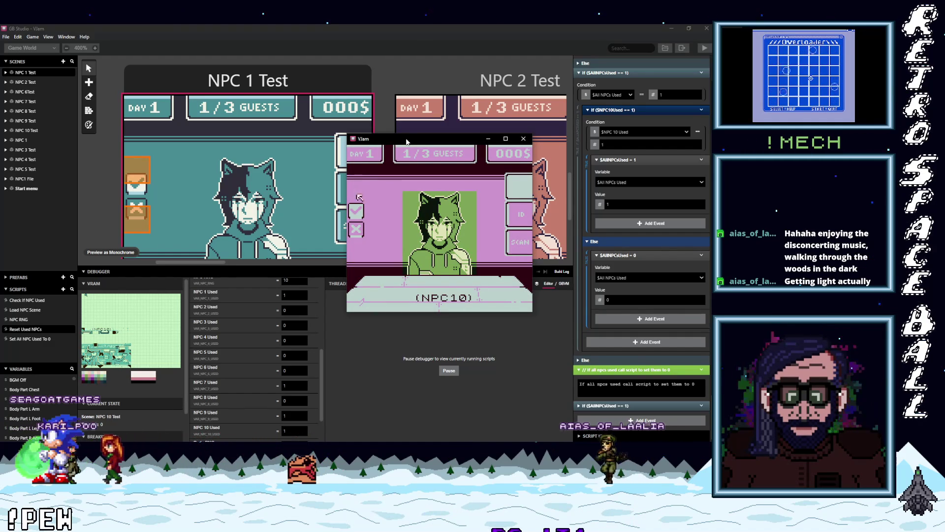
key("z")
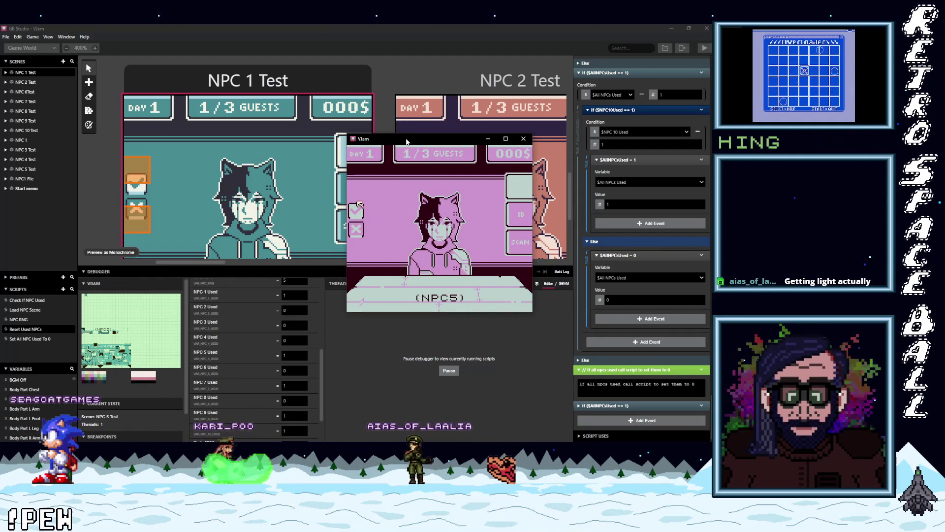
key("z")
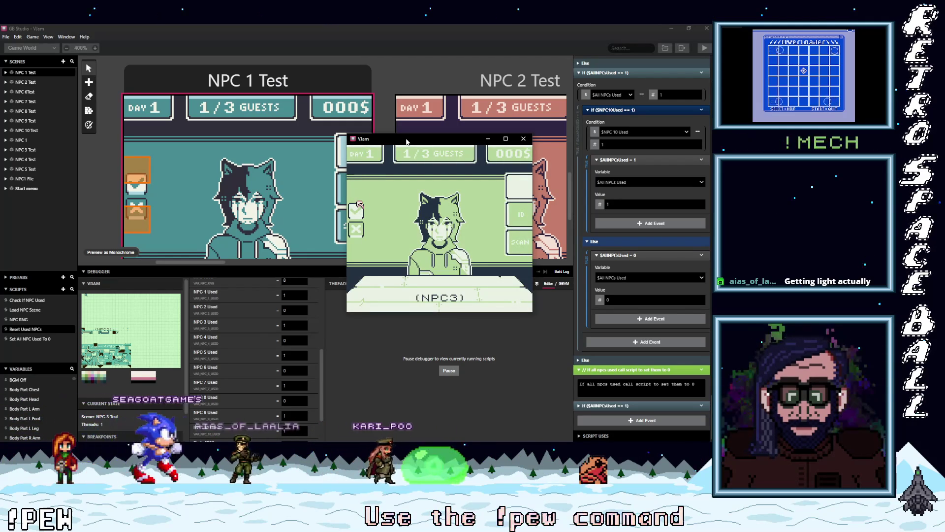
key("z")
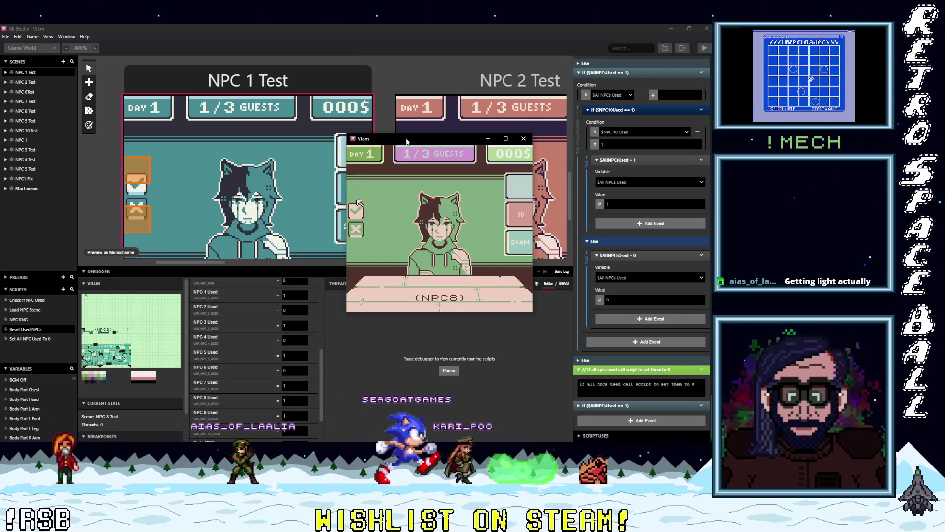
key("z")
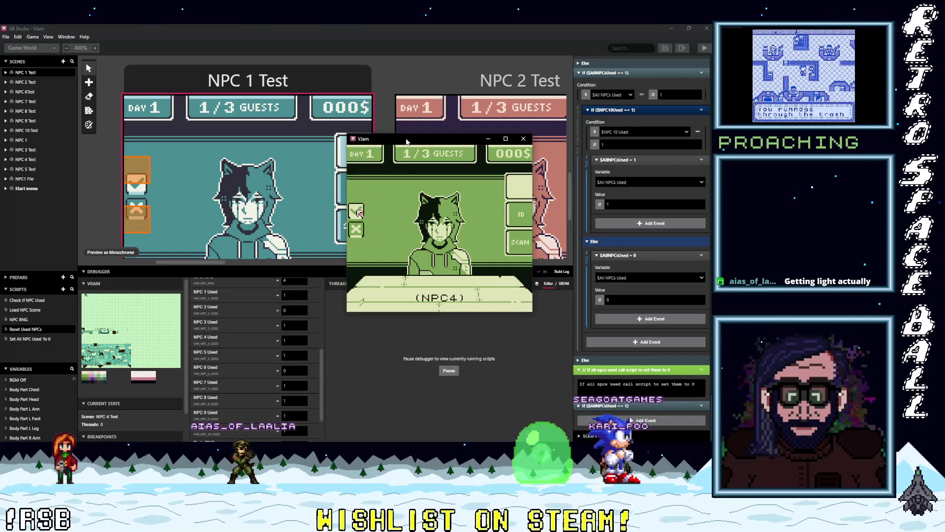
key("z")
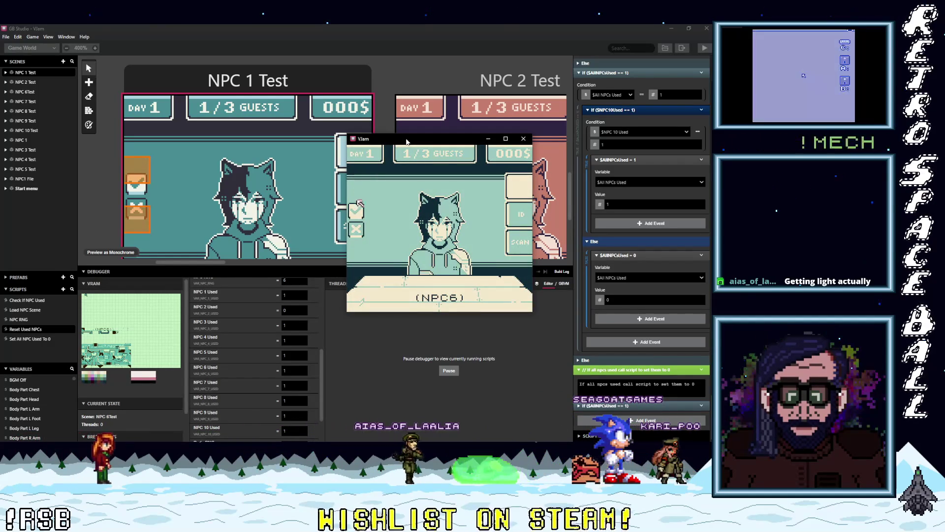
key("z")
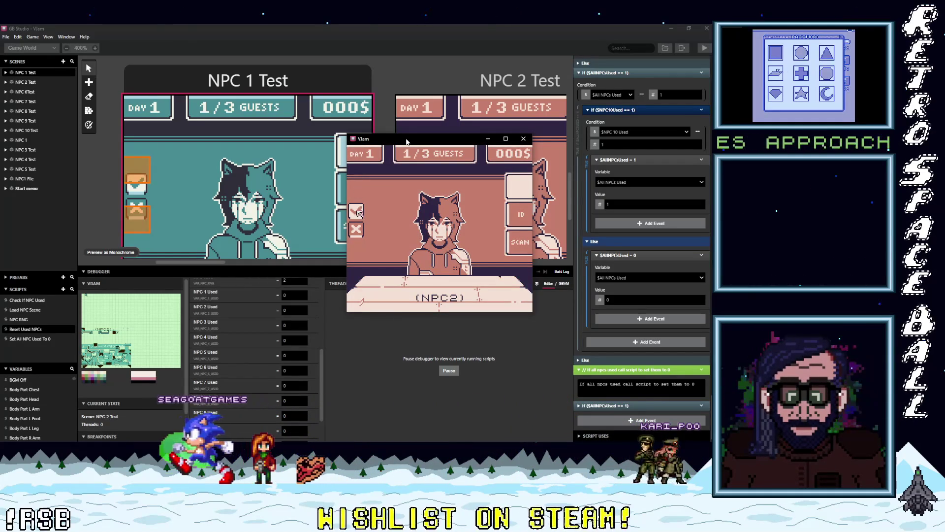
key("z")
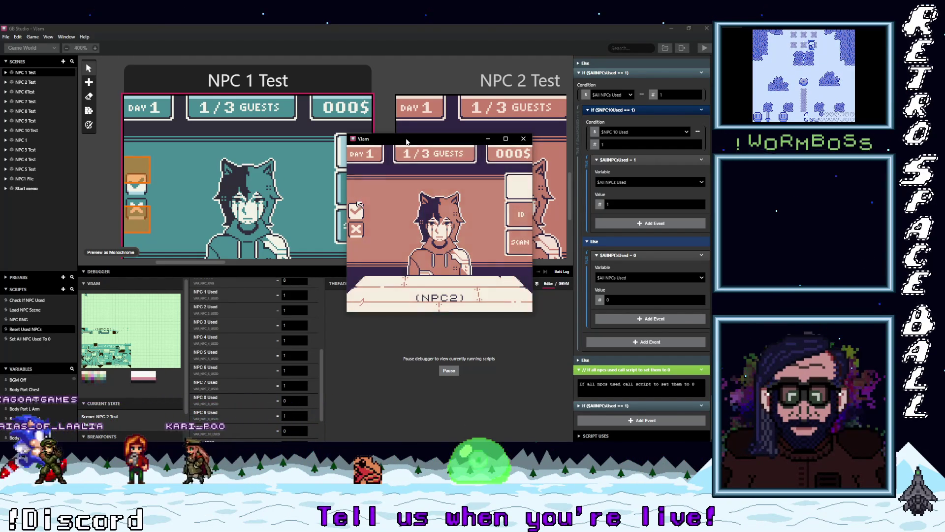
key("Down")
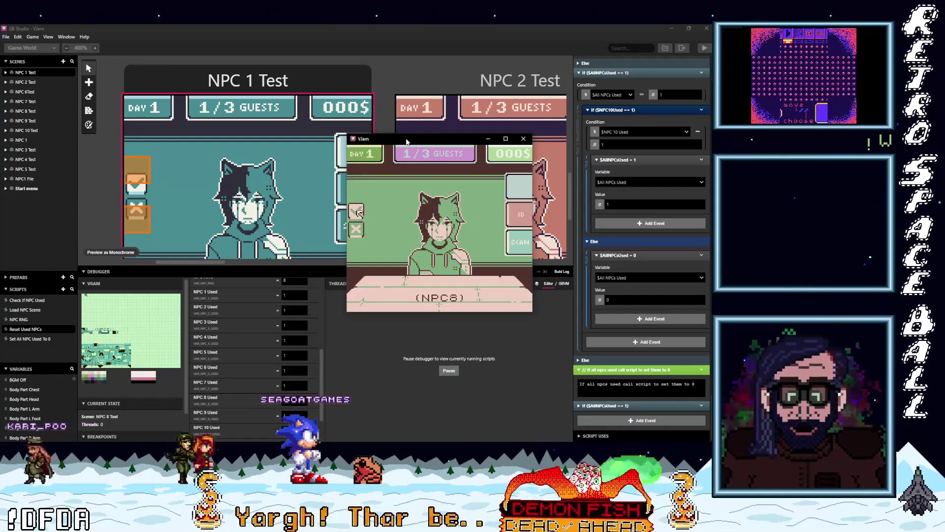
Accept guests NPC7, NPC9, NPC6 and NPC5, then quit the game and shrink the debugger panel
key("z")
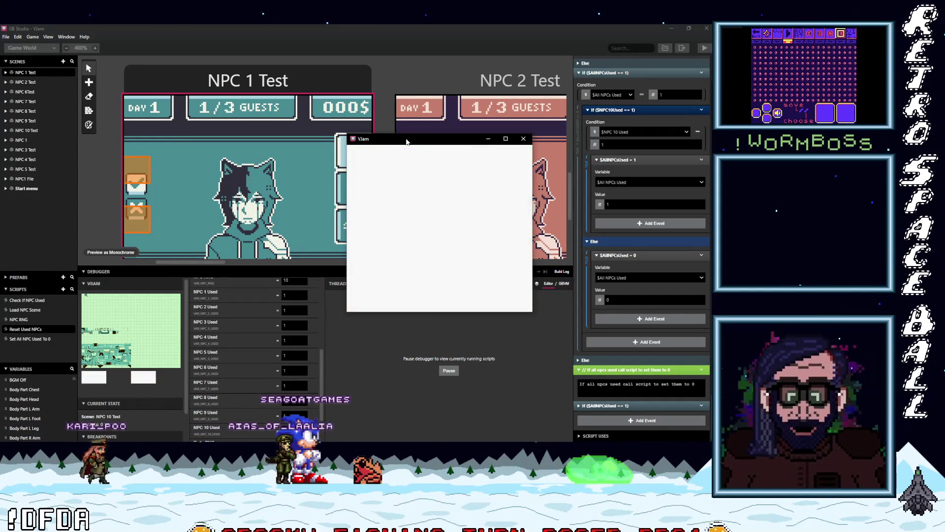
key("Down")
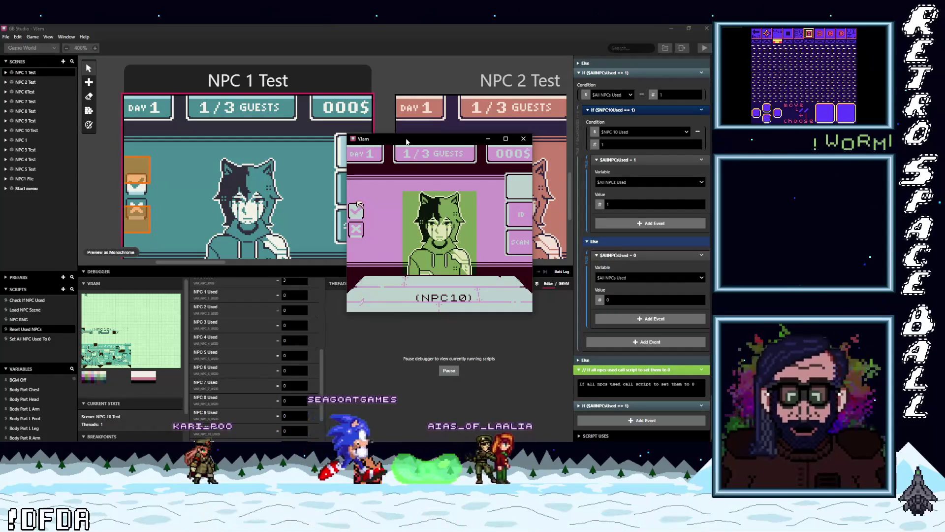
key("z")
key("Down")
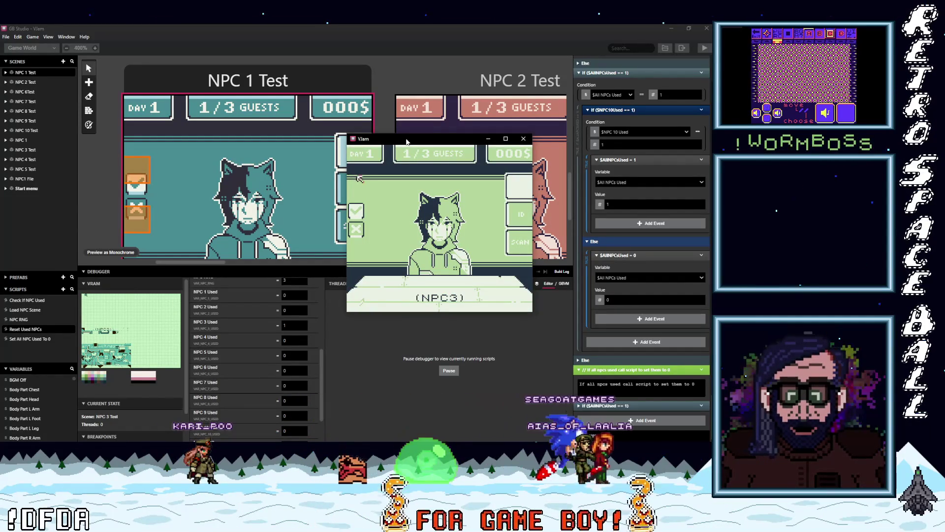
key("z")
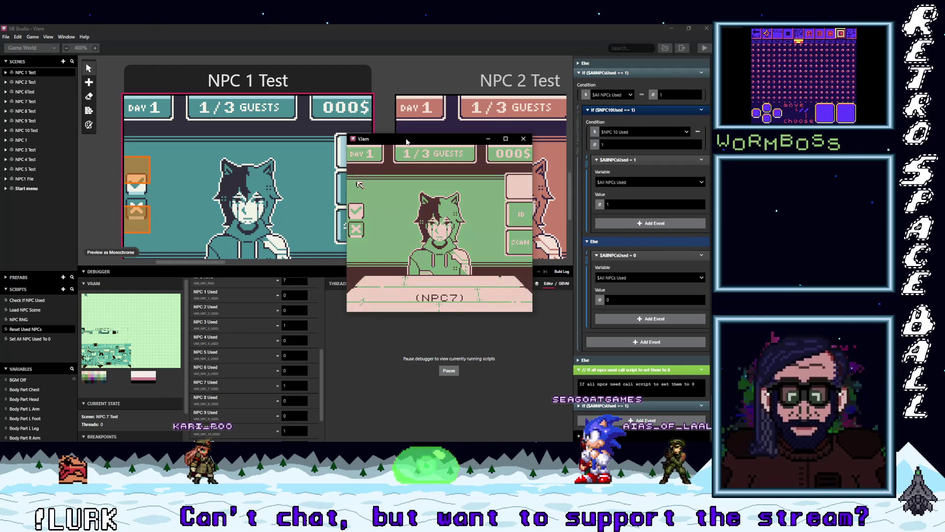
key("z")
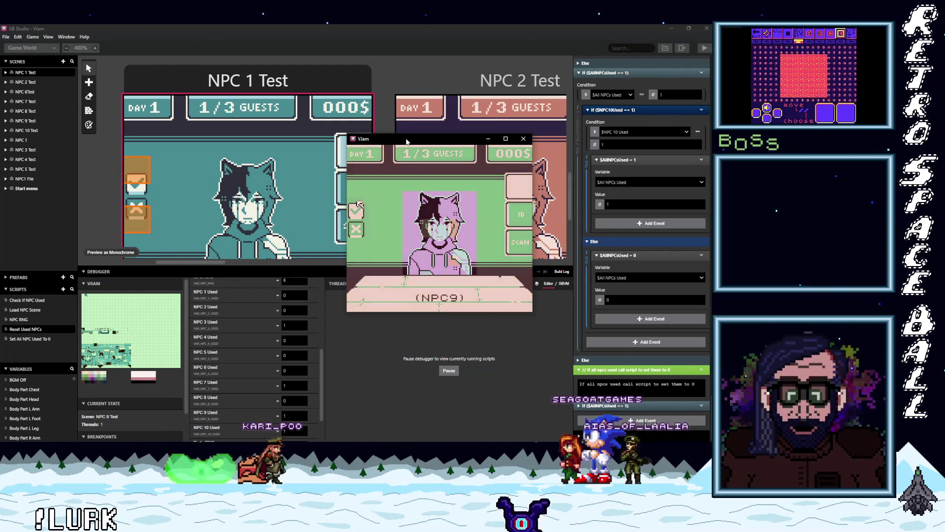
key("z")
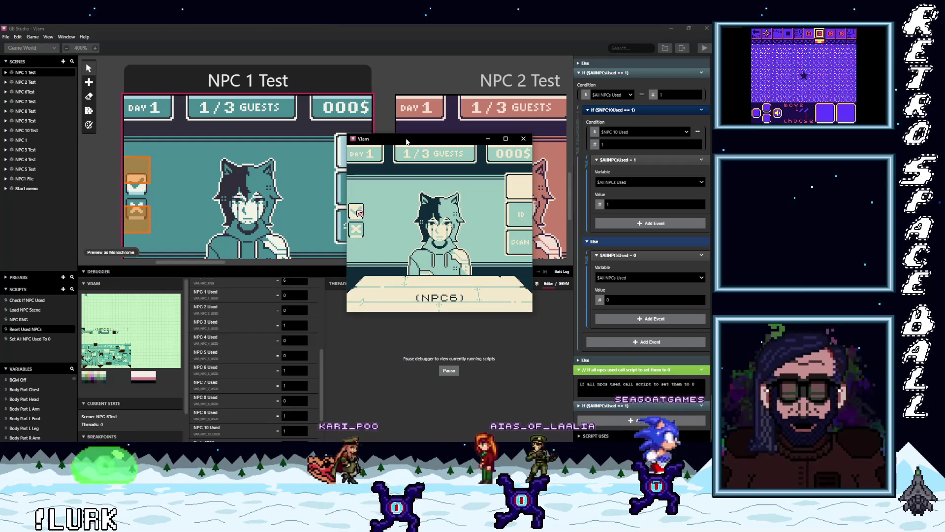
key("z")
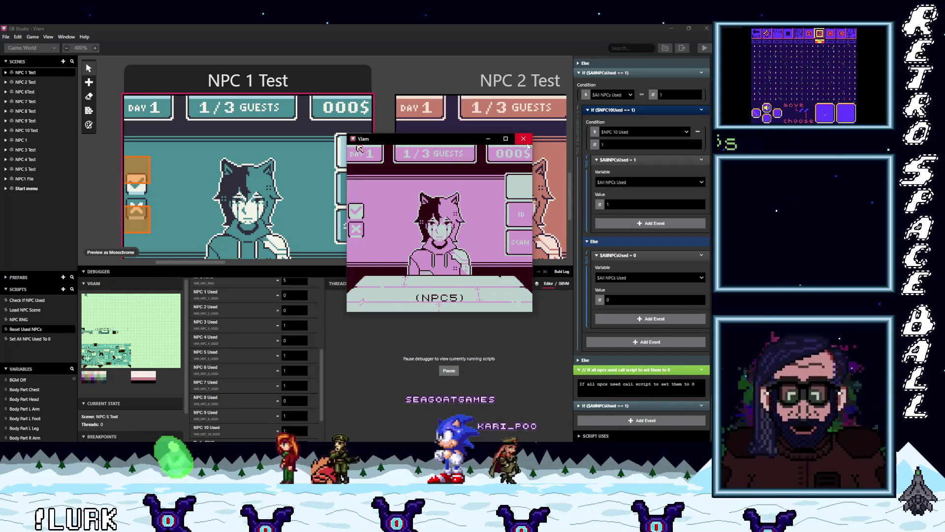
key("alt+F4")
mouse_move(357, 266)
left_mouse_down()
mouse_move(355, 364)
mouse_move(355, 356)
left_mouse_up()
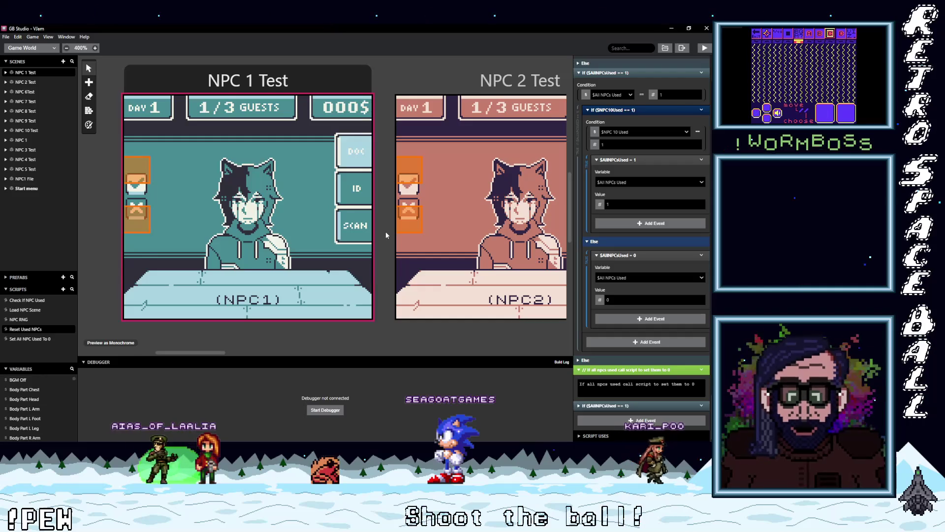
Zoom the Game World to 150%, pan right to NPC 3 and NPC 4 Test, and select NPC 1 Test
scroll(385, 231, "down", 4)
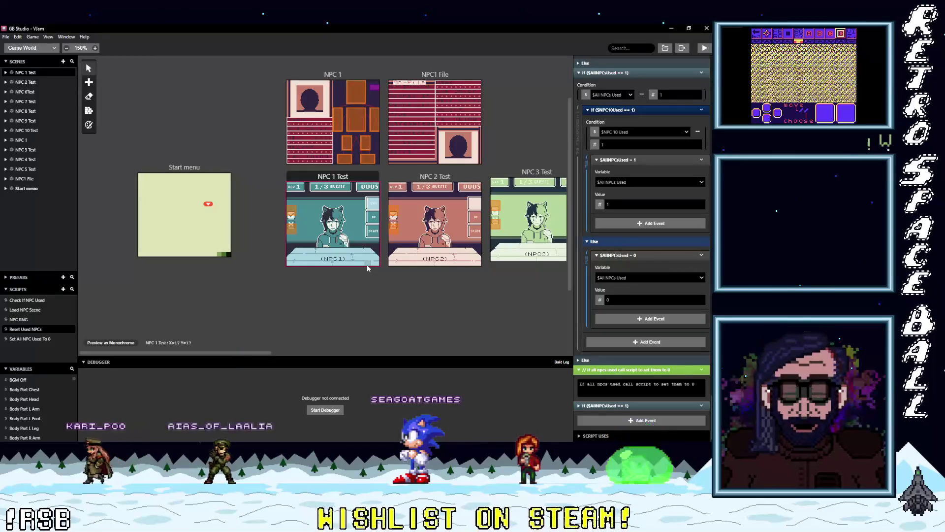
left_click_drag(213, 355, 266, 352)
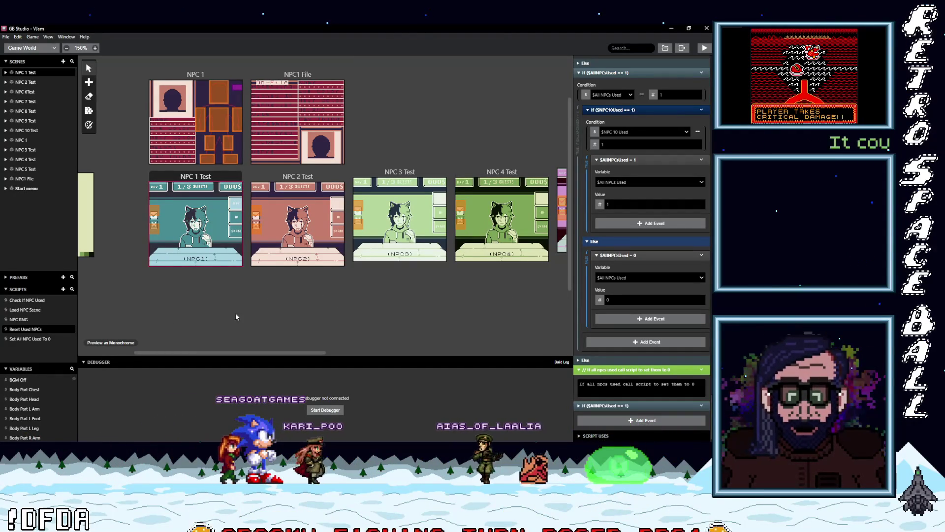
scroll(626, 273, "up", 3)
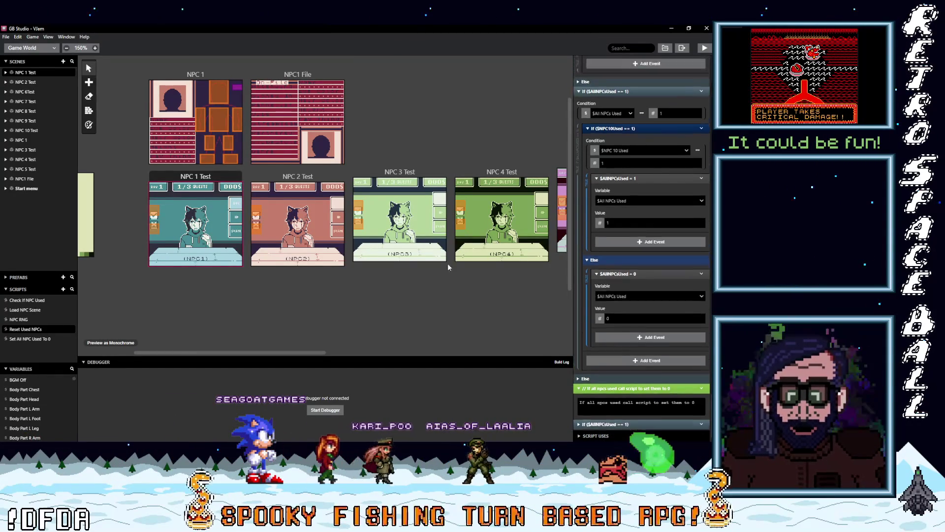
left_click(196, 221)
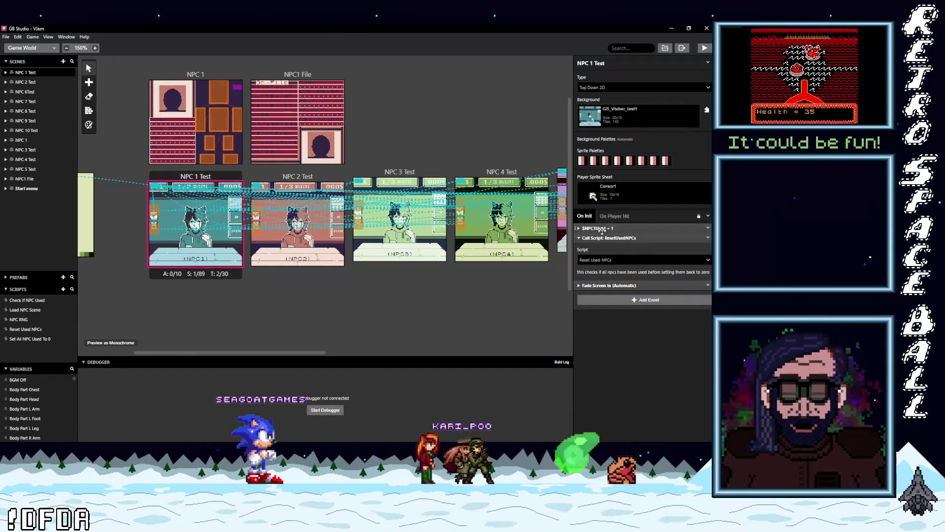
Inspect NPC 1 Test's On Init events $NPC1Used = 1 and Call Script: ResetUsedNPCs, then collapse them
left_click(595, 228)
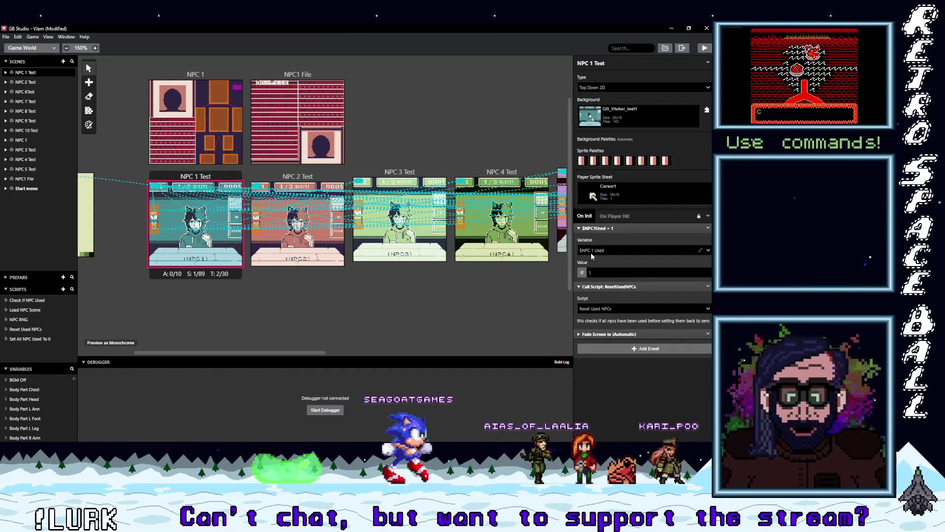
left_click(609, 227)
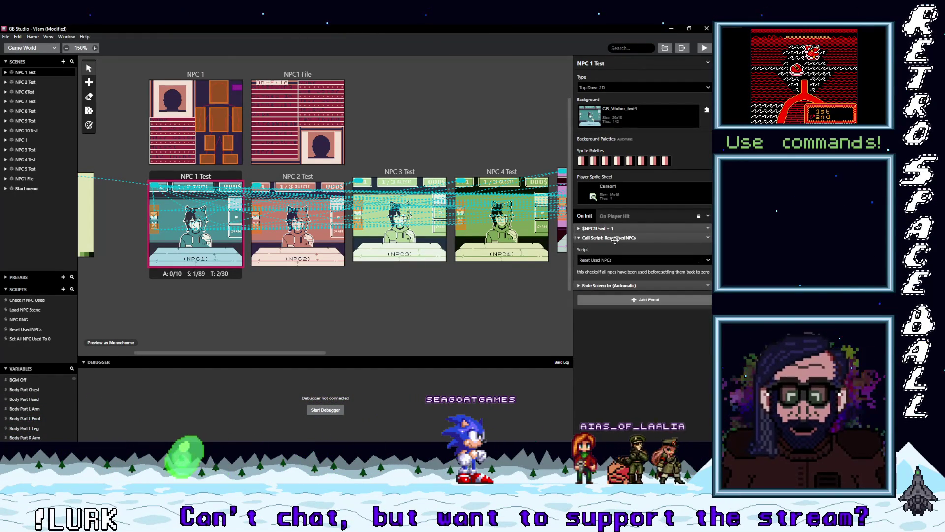
left_click(614, 239)
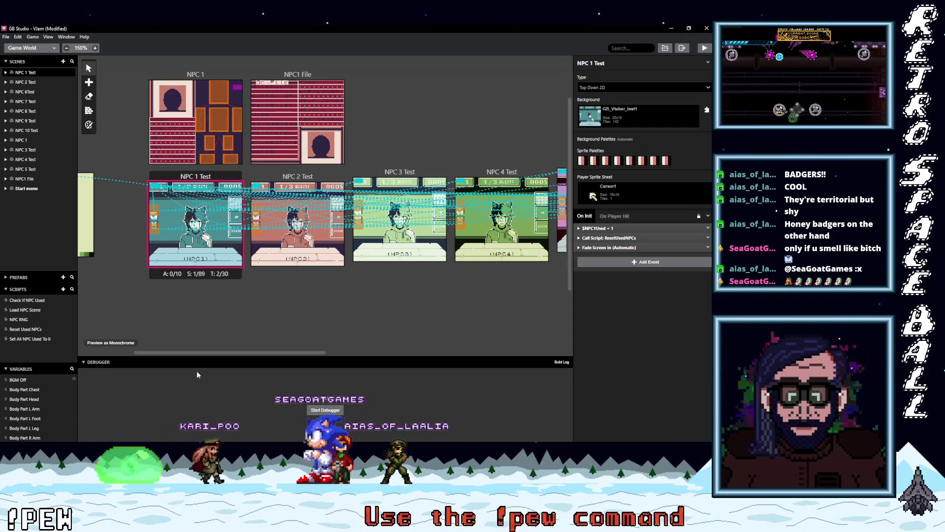
Zoom in and out over the NPC test scenes, then switch to Aseprite's Home page
mouse_move(214, 352)
left_mouse_down()
mouse_move(119, 353)
mouse_move(279, 352)
mouse_move(371, 339)
mouse_move(391, 362)
mouse_move(472, 355)
mouse_move(149, 369)
mouse_move(217, 364)
left_mouse_up()
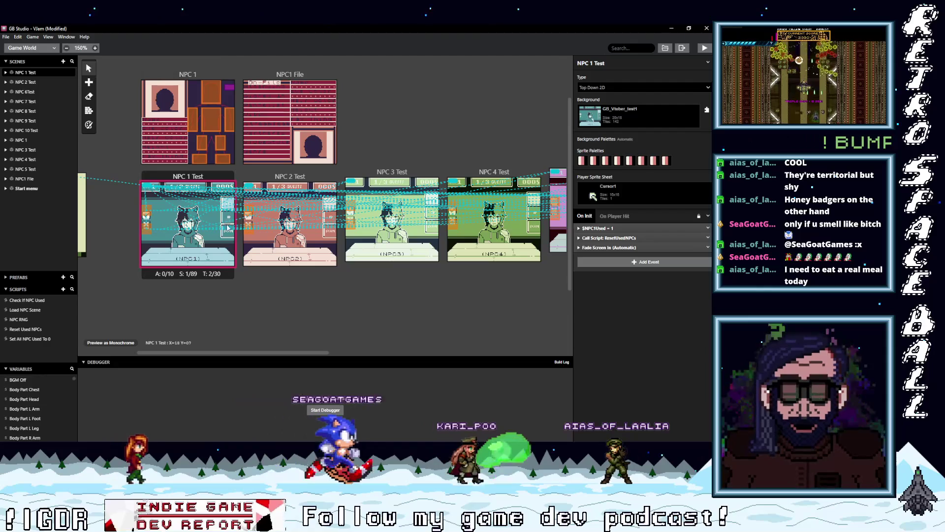
scroll(234, 212, "up", 1)
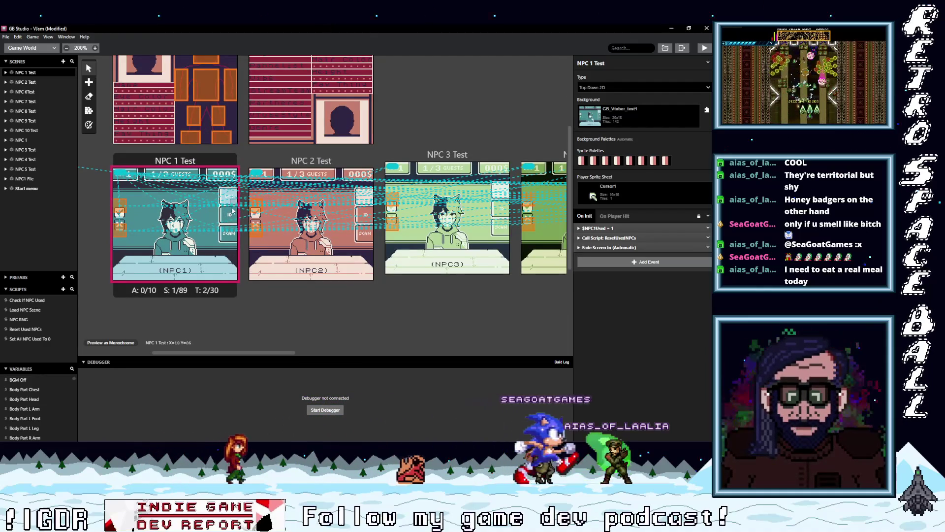
scroll(231, 203, "up", 3)
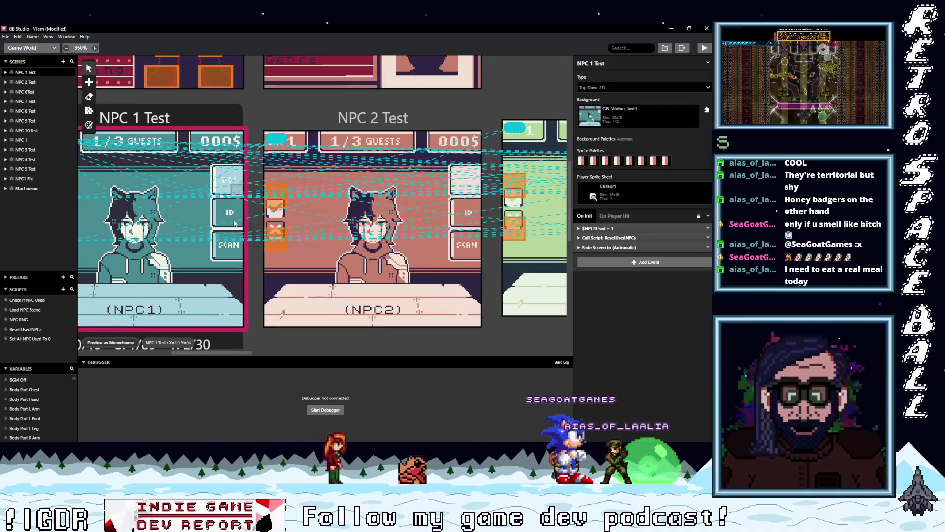
scroll(231, 270, "down", 2)
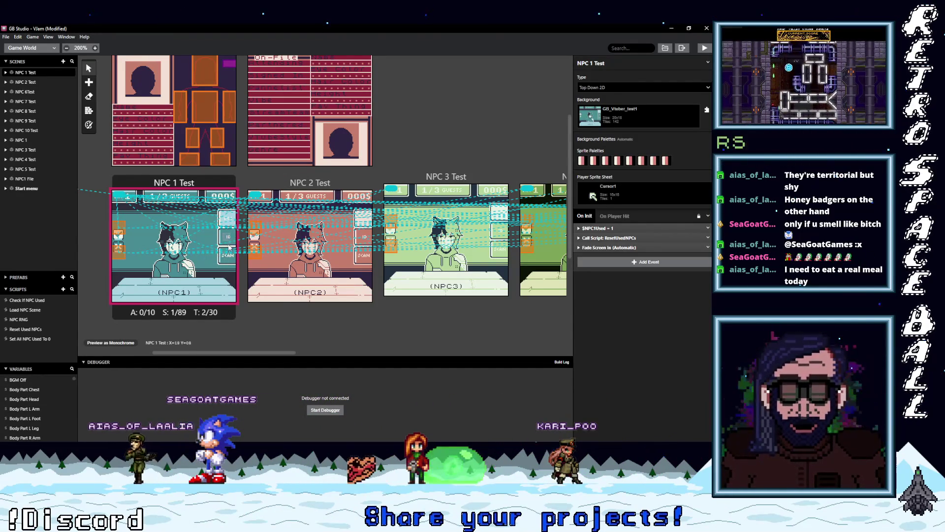
key("alt+Tab")
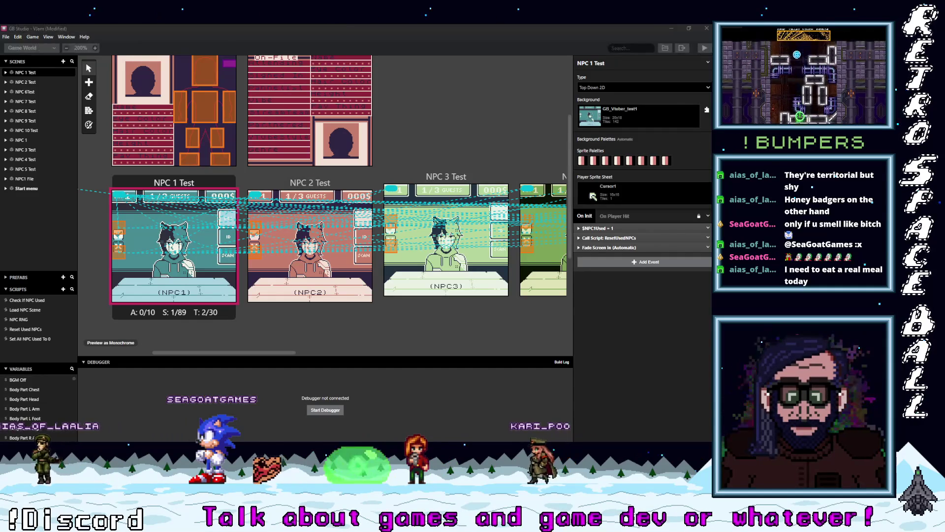
left_click(24, 47)
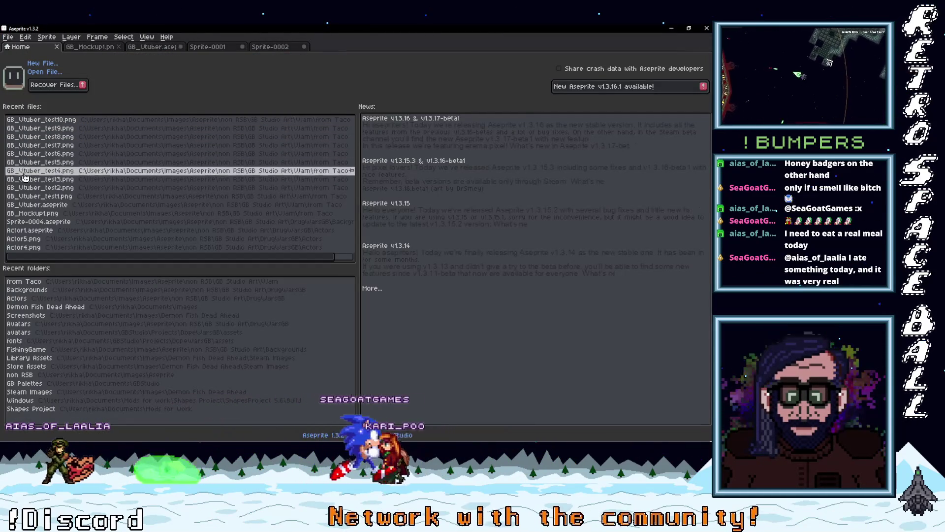
Open GB_Mockup1.png from the recent files and zoom the canvas to 300%
left_click(32, 214)
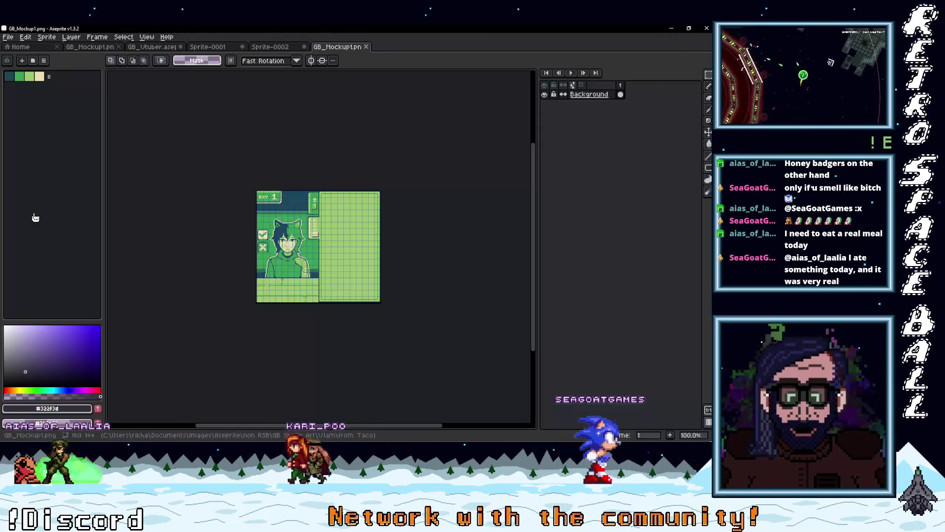
scroll(306, 244, "up", 4)
scroll(307, 248, "down", 2)
scroll(310, 255, "up", 1)
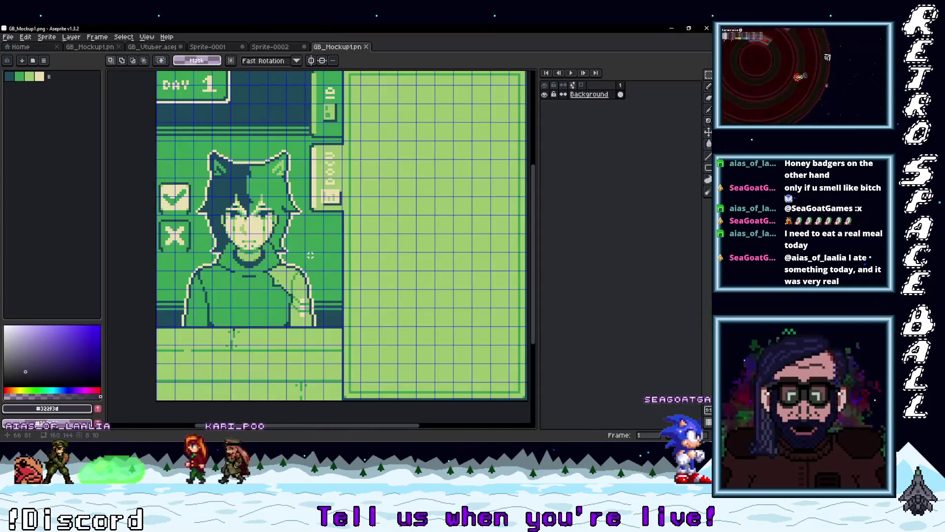
scroll(304, 260, "down", 2)
scroll(298, 221, "up", 2)
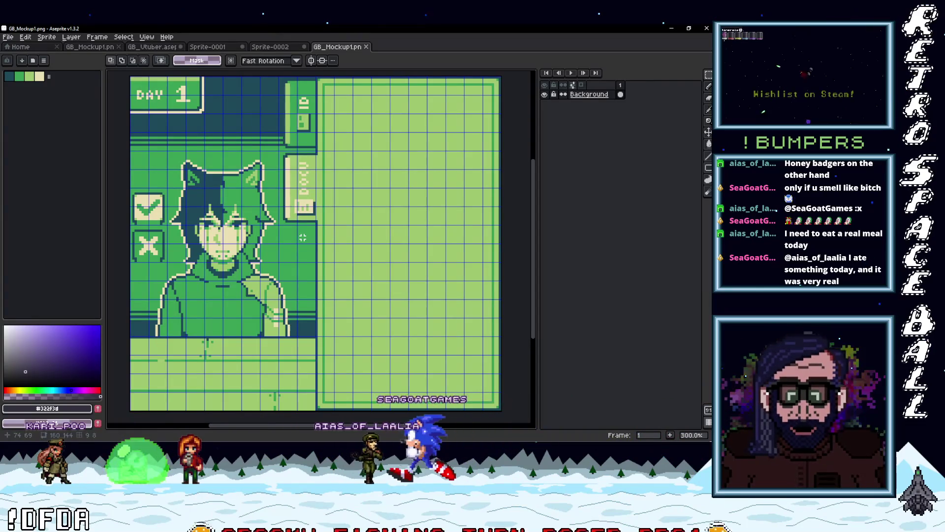
scroll(301, 240, "down", 1)
scroll(301, 242, "up", 1)
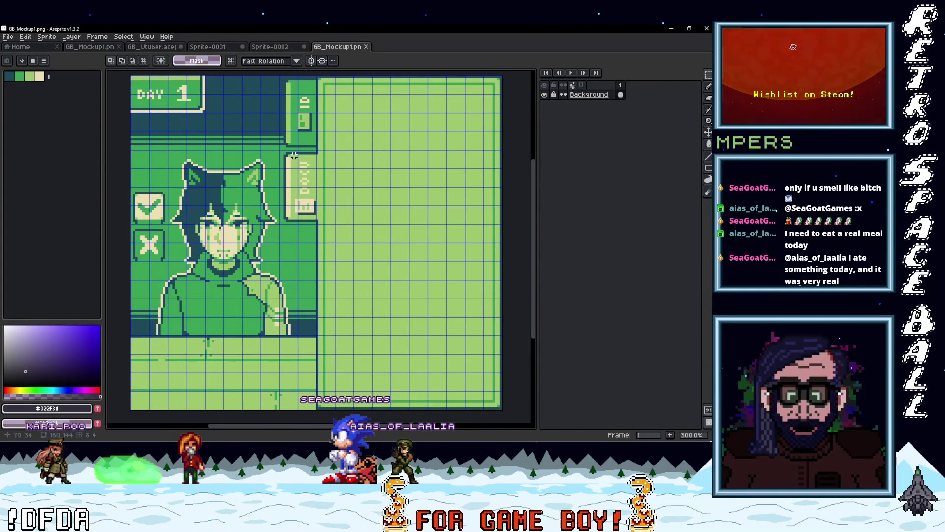
scroll(299, 206, "up", 1)
scroll(296, 232, "down", 1)
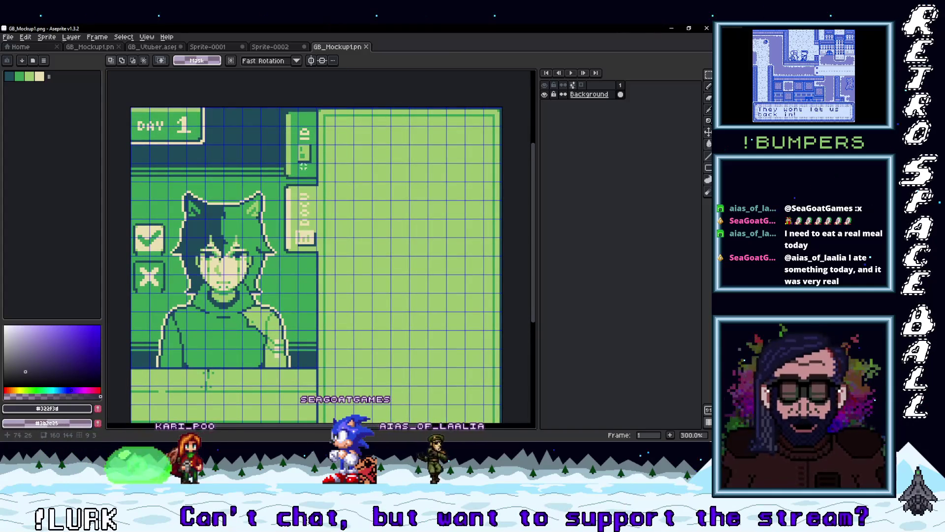
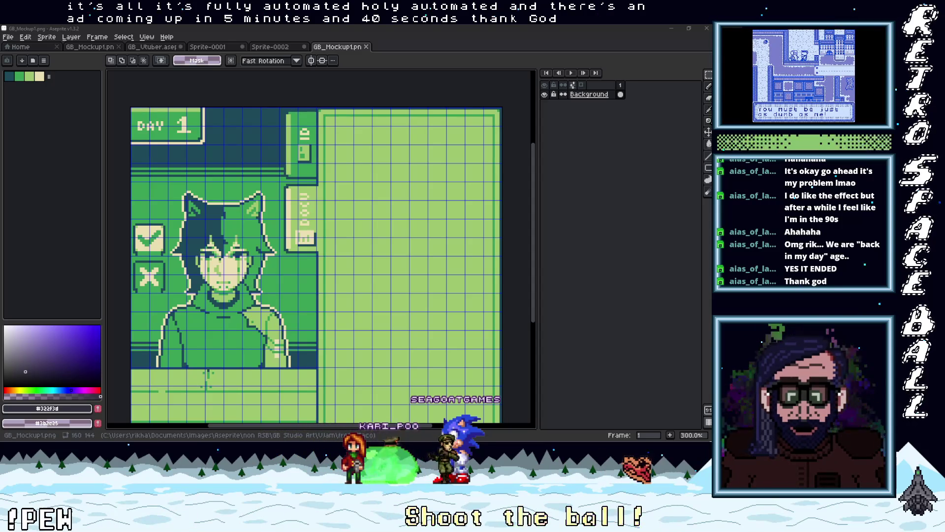
Look over the green GB_Mockup1.png mockup, then switch to the Sprite-0001 document
scroll(328, 233, "down", 2)
scroll(328, 233, "up", 2)
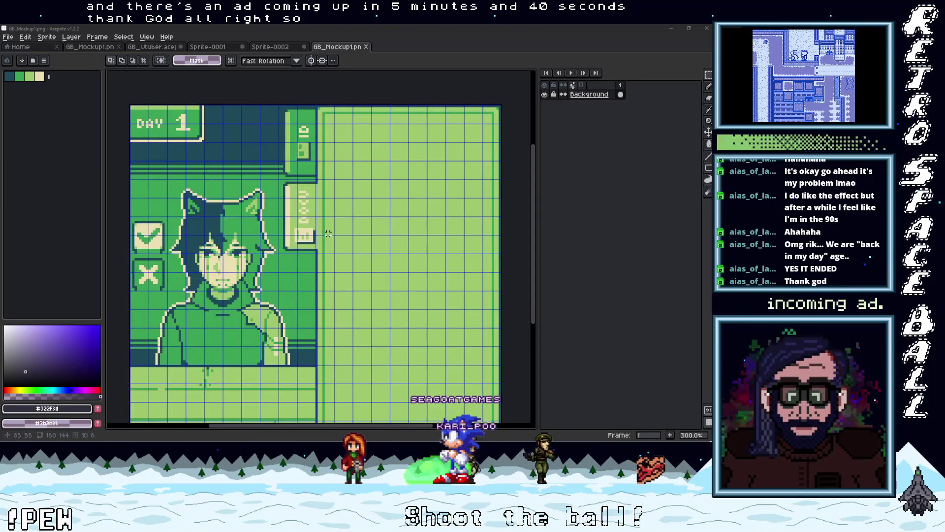
mouse_move(325, 234)
left_mouse_down()
mouse_move(344, 186)
mouse_move(327, 212)
mouse_move(305, 198)
left_mouse_up()
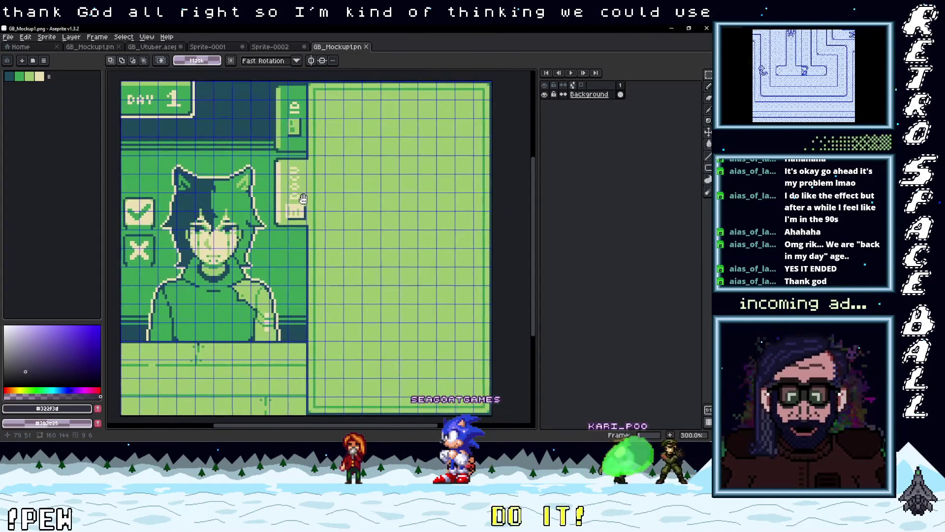
scroll(295, 201, "up", 1)
scroll(295, 202, "down", 1)
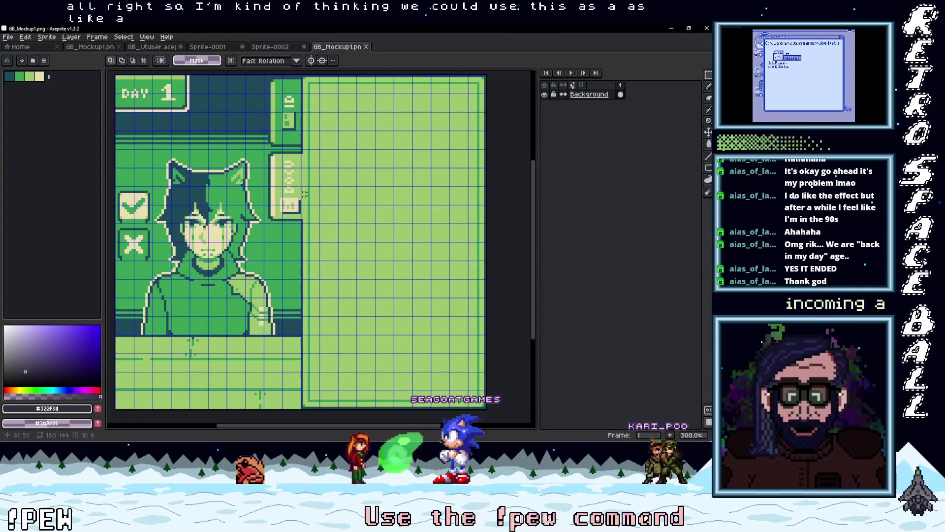
scroll(297, 192, "up", 1)
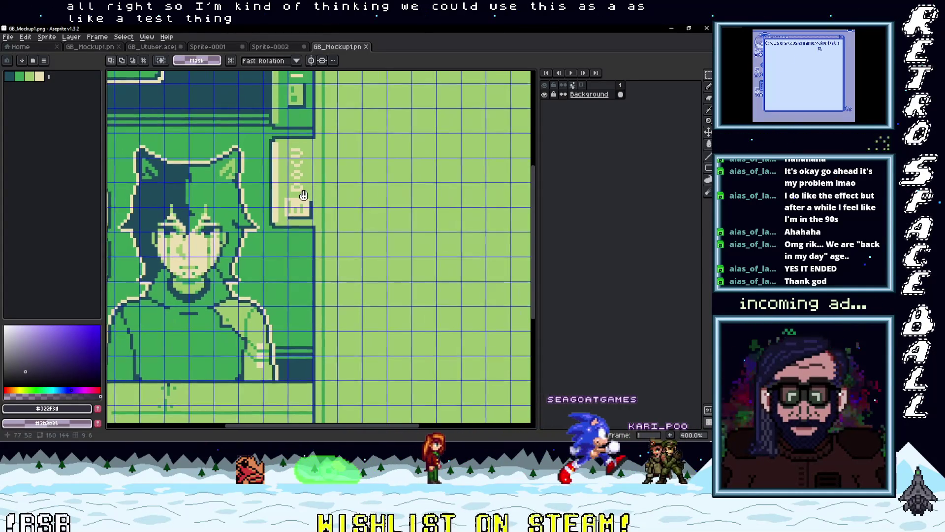
left_click_drag(302, 205, 303, 204)
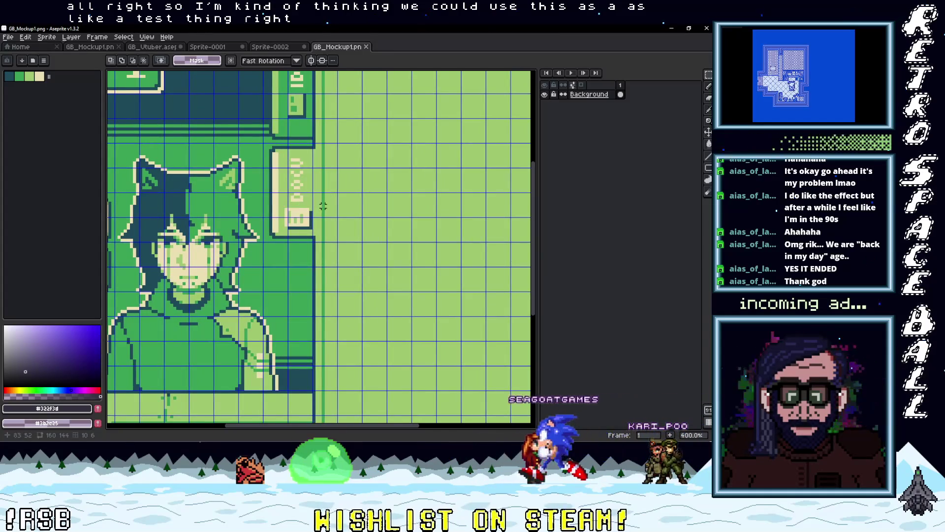
scroll(323, 203, "down", 1)
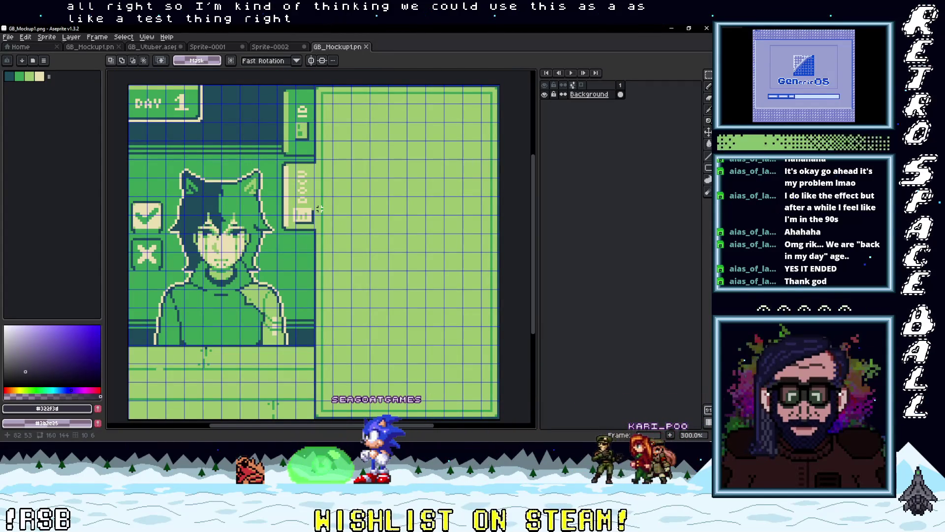
left_click(218, 47)
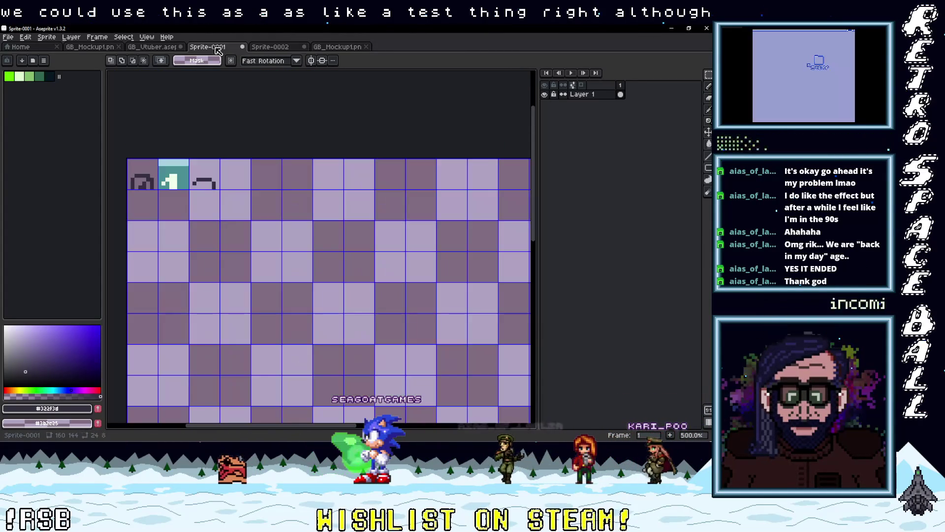
Inspect the GB_Vtuber.aseprite layout's DOC, ID and SCAN buttons, then go back to GB_Mockup1.png
left_click(148, 48)
scroll(289, 240, "down", 3)
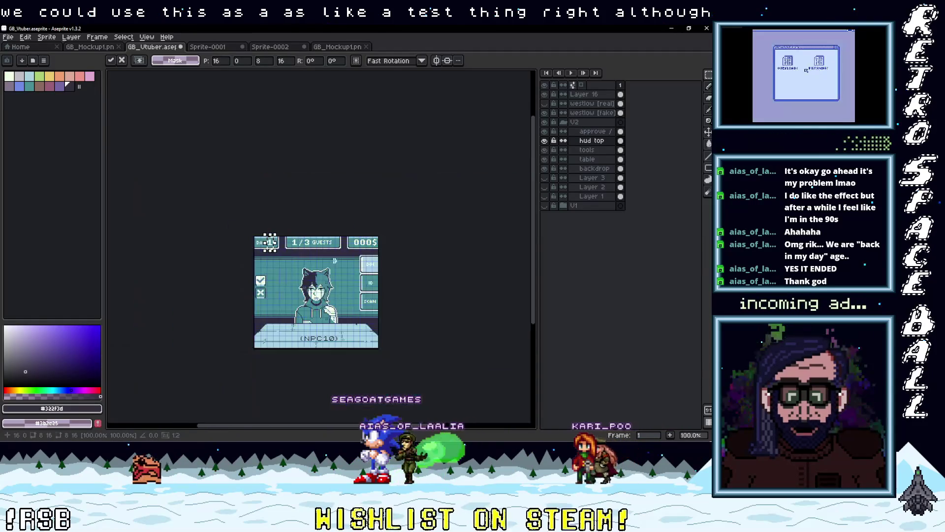
scroll(289, 240, "up", 1)
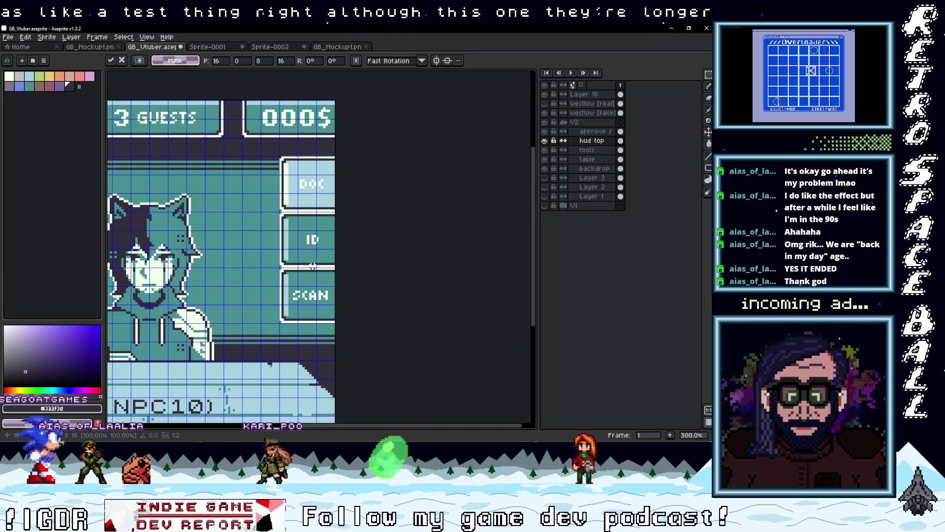
scroll(325, 276, "down", 1)
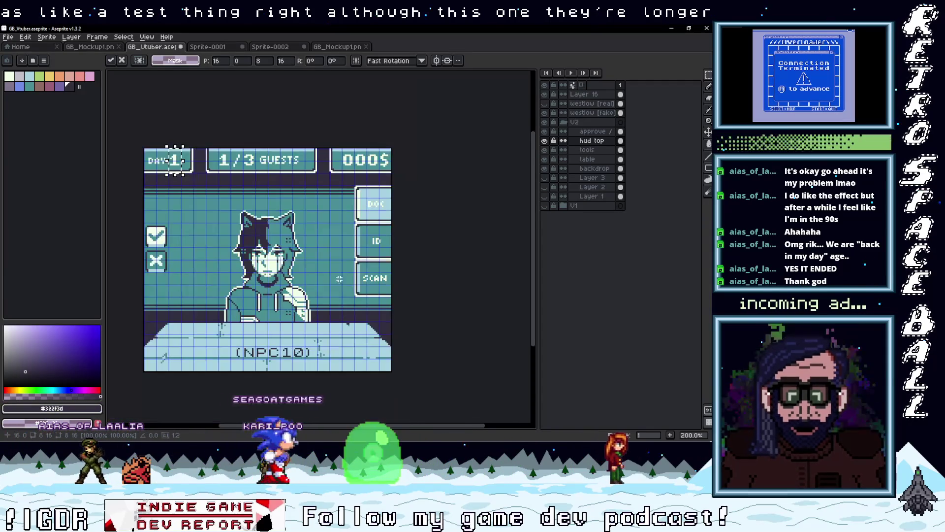
scroll(330, 281, "up", 1)
left_click_drag(330, 281, 407, 269)
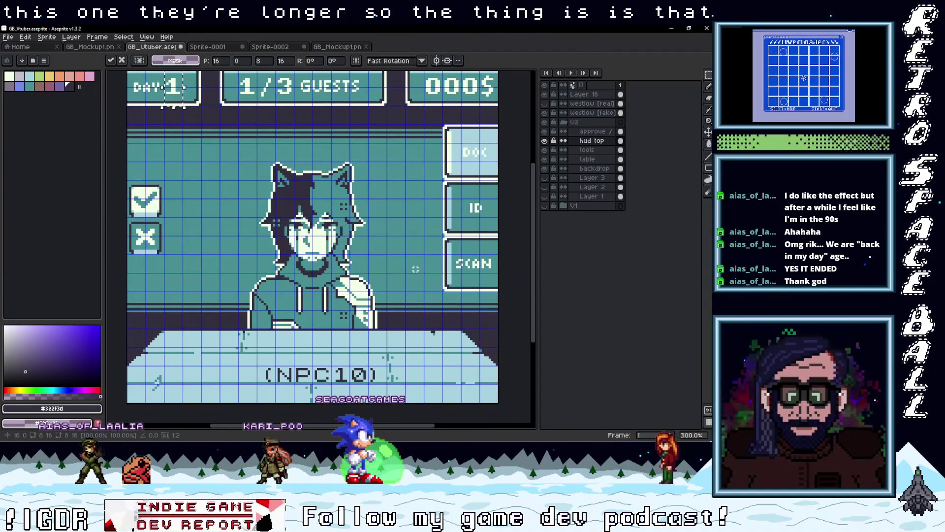
left_click(337, 46)
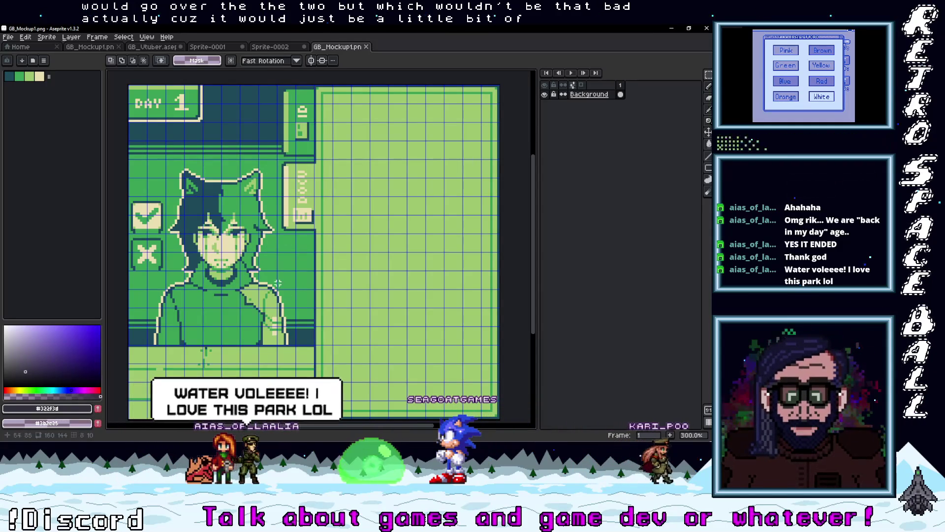
Move a side button block left and up, commit it, then undo the change
scroll(313, 296, "up", 2)
scroll(313, 296, "up", 1)
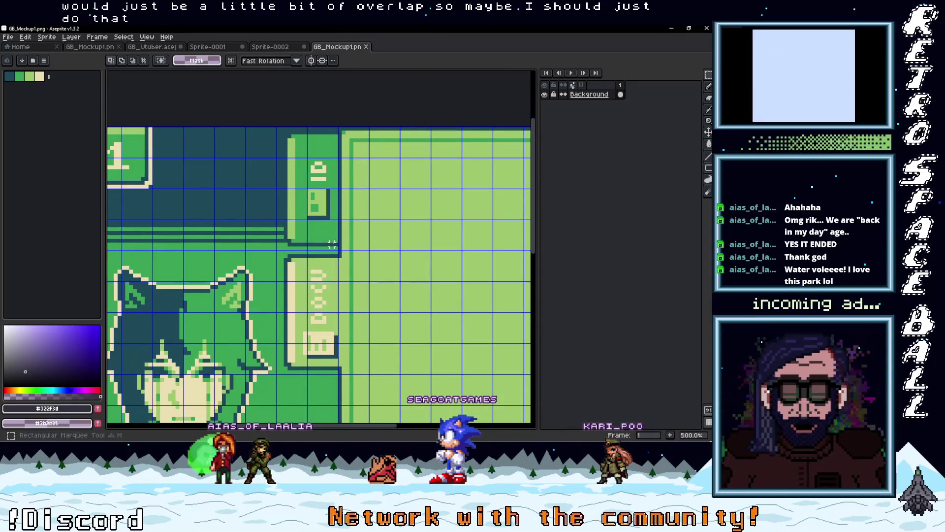
left_click_drag(304, 222, 266, 186)
key("Return")
scroll(295, 187, "down", 3)
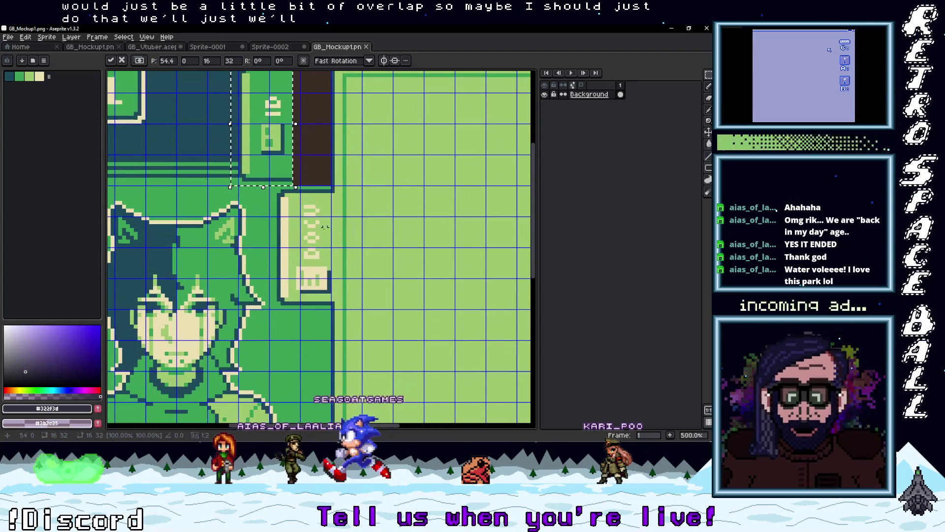
mouse_move(329, 187)
left_mouse_down()
mouse_move(271, 315)
mouse_move(279, 297)
mouse_move(268, 298)
left_mouse_up()
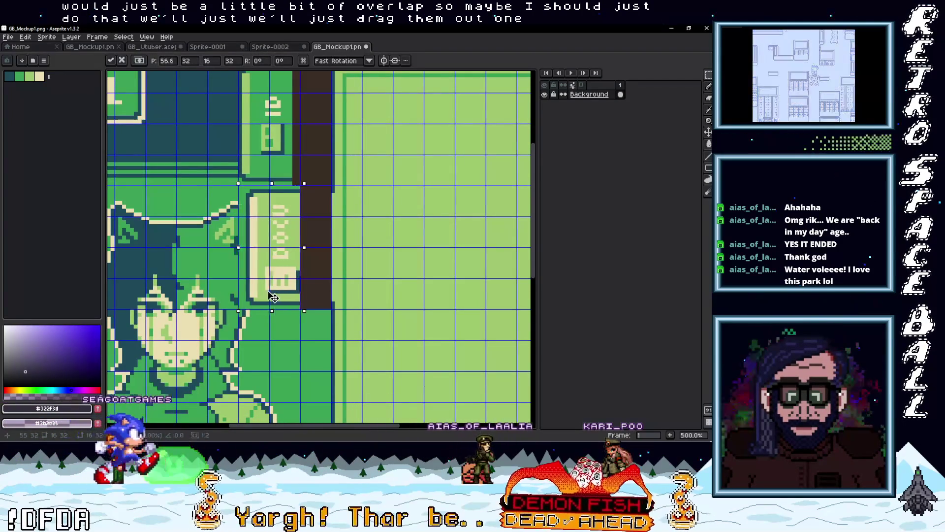
key("ctrl+z")
Select the lower side button block, slide it left and commit it
left_click_drag(313, 272, 286, 190)
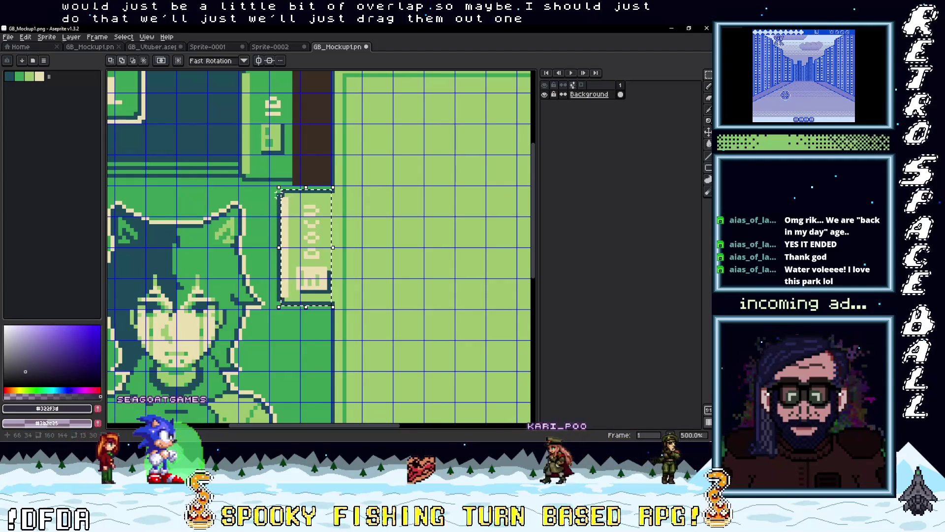
left_click_drag(324, 289, 306, 289)
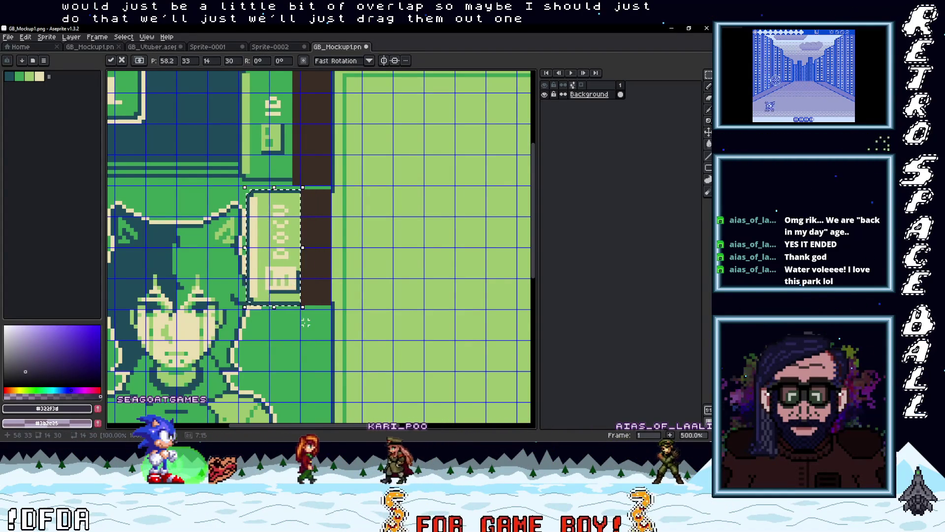
scroll(306, 319, "down", 2)
scroll(293, 210, "up", 2)
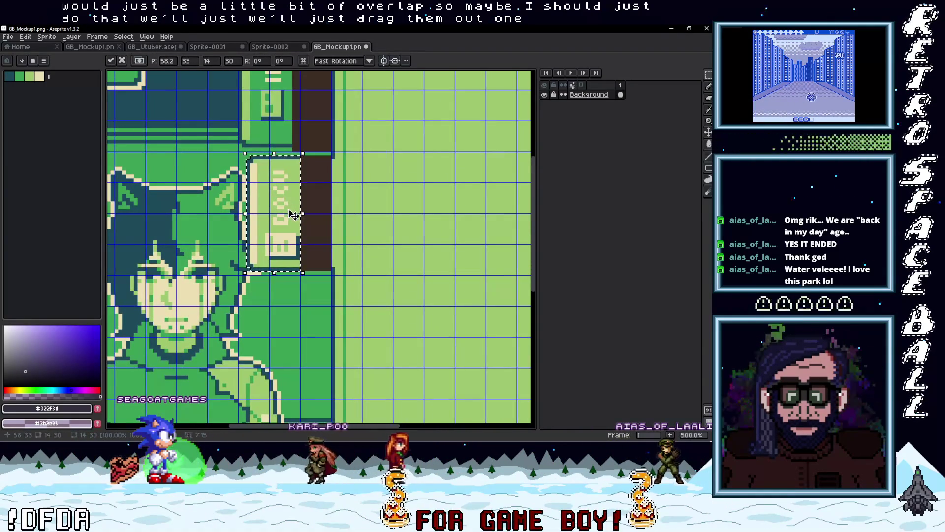
scroll(290, 216, "up", 3)
key("Return")
Undo the earlier block moves and shift the upper button block left instead
left_click_drag(240, 119, 295, 238)
key("ctrl+z")
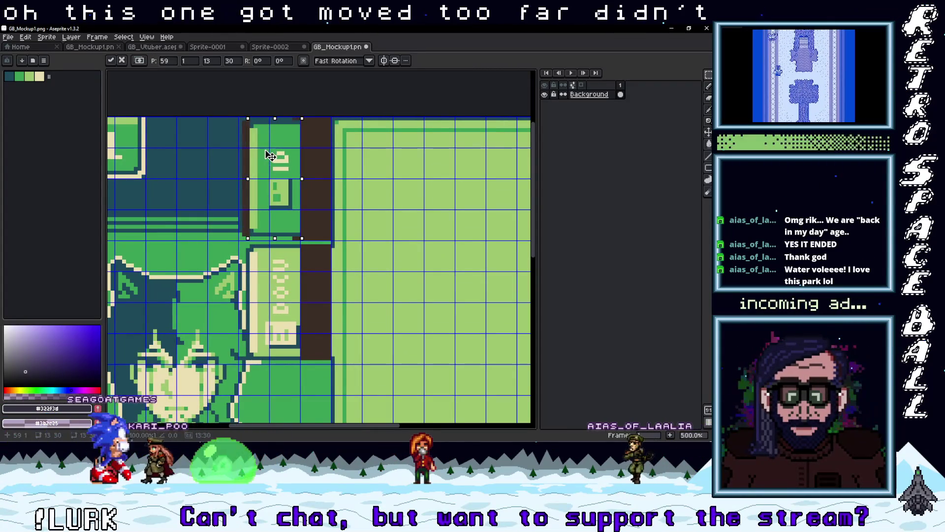
key("ctrl+z")
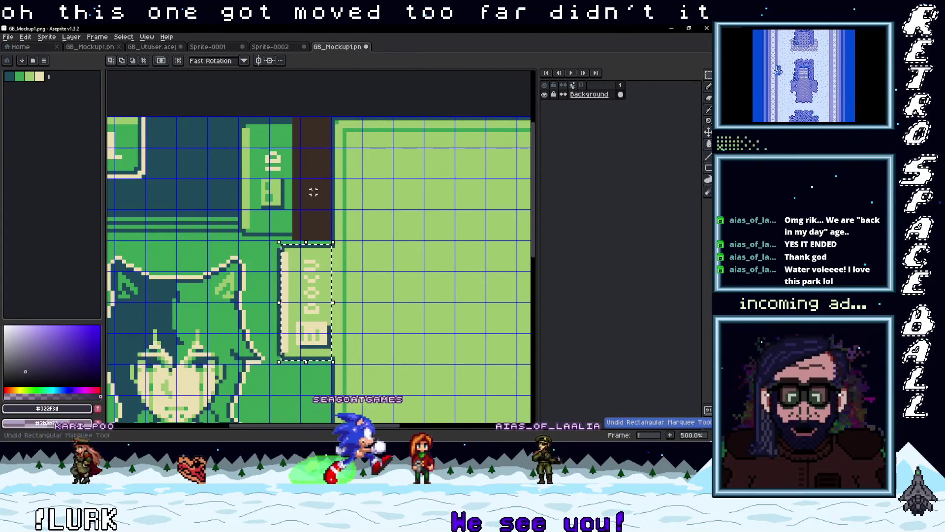
key("ctrl+z")
left_click(337, 235)
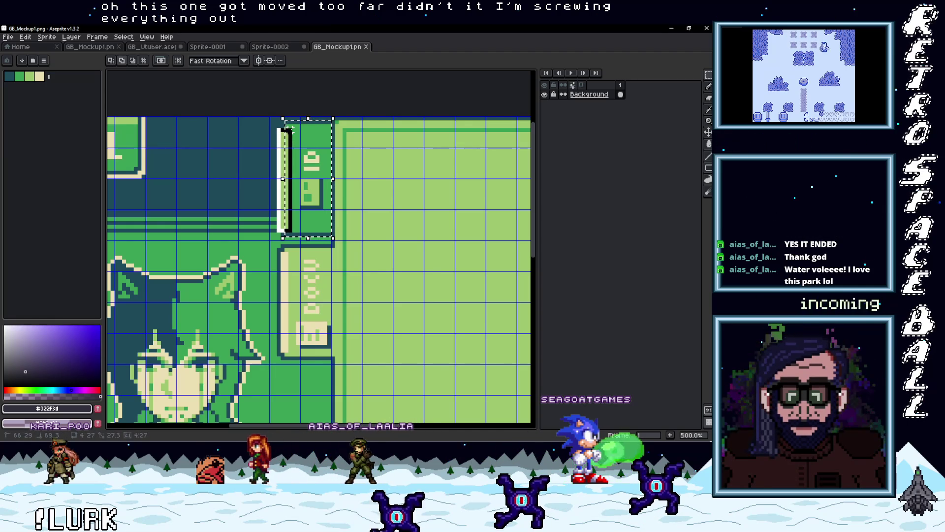
mouse_move(282, 231)
left_mouse_down()
mouse_move(290, 192)
mouse_move(309, 172)
left_mouse_up()
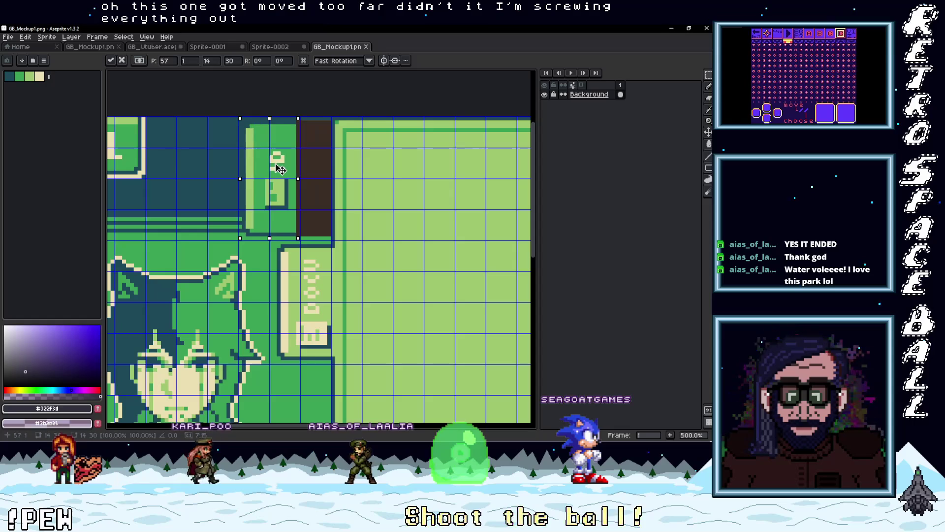
key("ctrl+d")
scroll(281, 167, "down", 3)
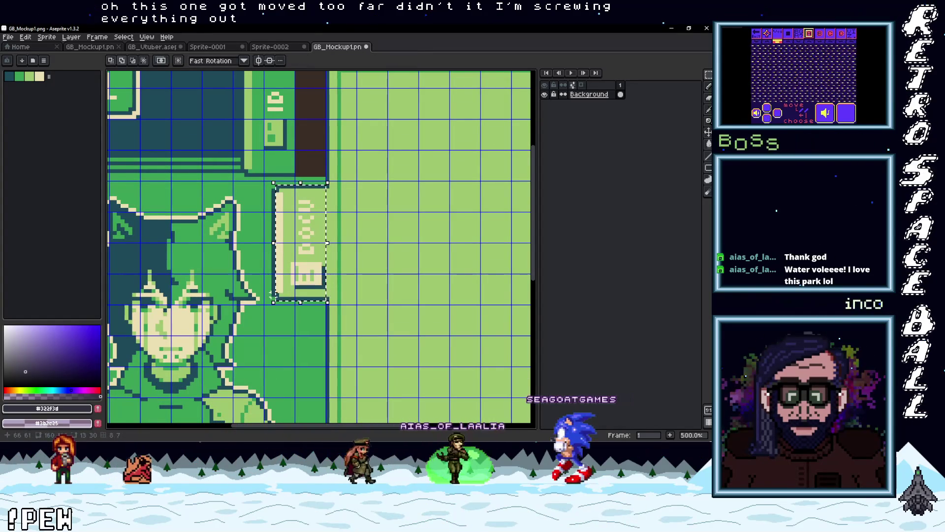
Shift the lower button block left and drop it in place
mouse_move(272, 295)
left_mouse_down()
mouse_move(279, 197)
mouse_move(295, 218)
mouse_move(275, 218)
mouse_move(280, 338)
mouse_move(289, 301)
mouse_move(292, 311)
left_mouse_up()
scroll(280, 190, "down", 3)
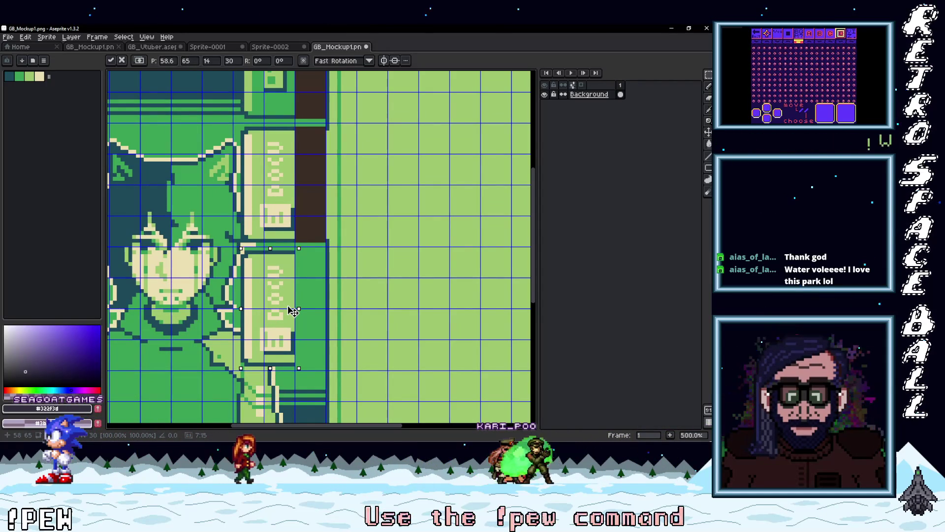
scroll(325, 303, "down", 1)
left_click(330, 346)
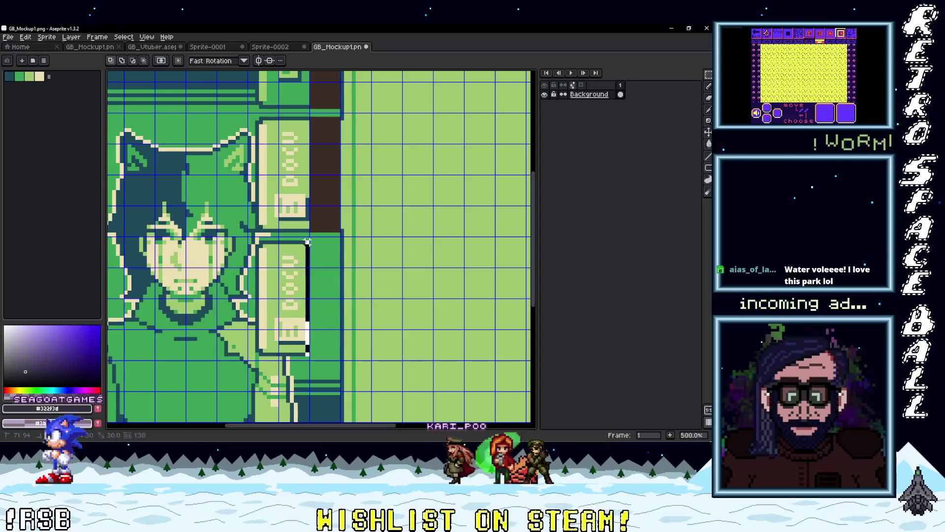
left_click_drag(308, 304, 340, 304)
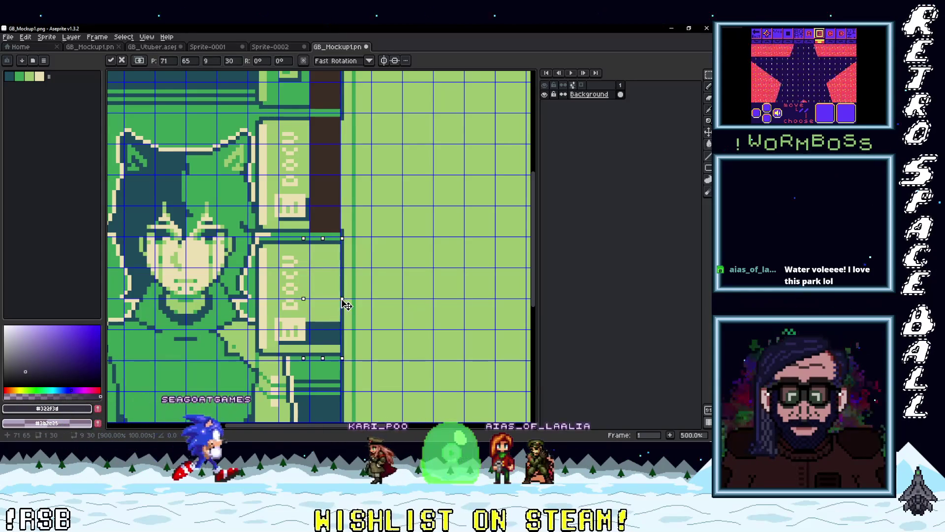
scroll(319, 336, "up", 3)
Select a thin strip along the upper block's edge and widen it over the dark gap
mouse_move(295, 329)
left_mouse_down()
mouse_move(299, 251)
mouse_move(331, 288)
left_mouse_up()
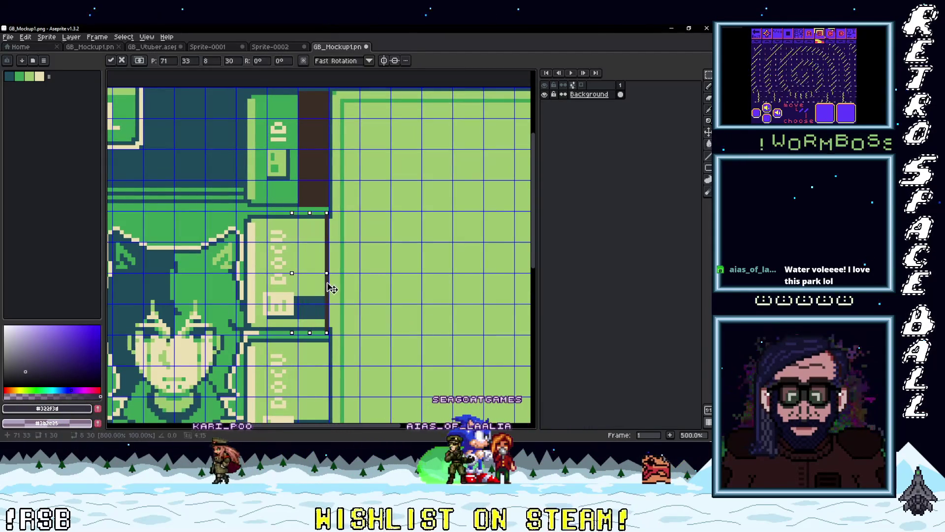
left_click_drag(295, 205, 293, 129)
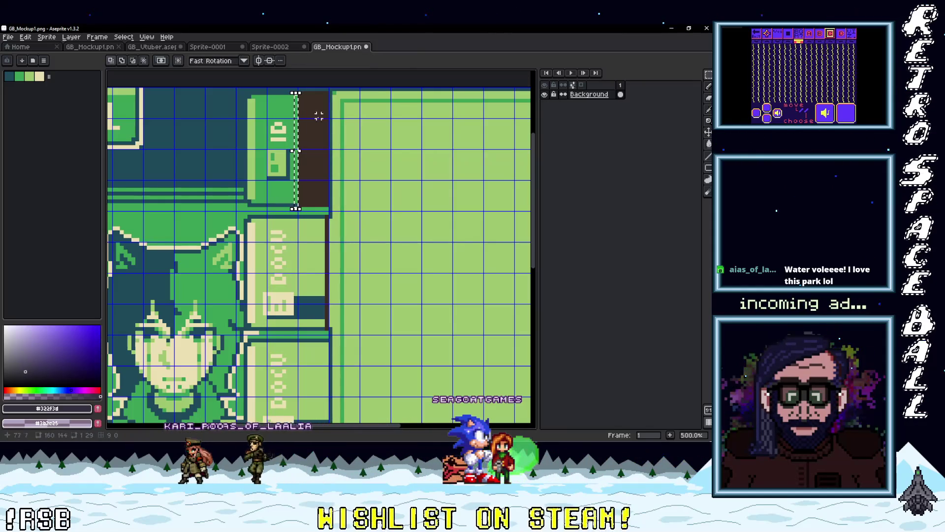
left_click_drag(300, 151, 332, 159)
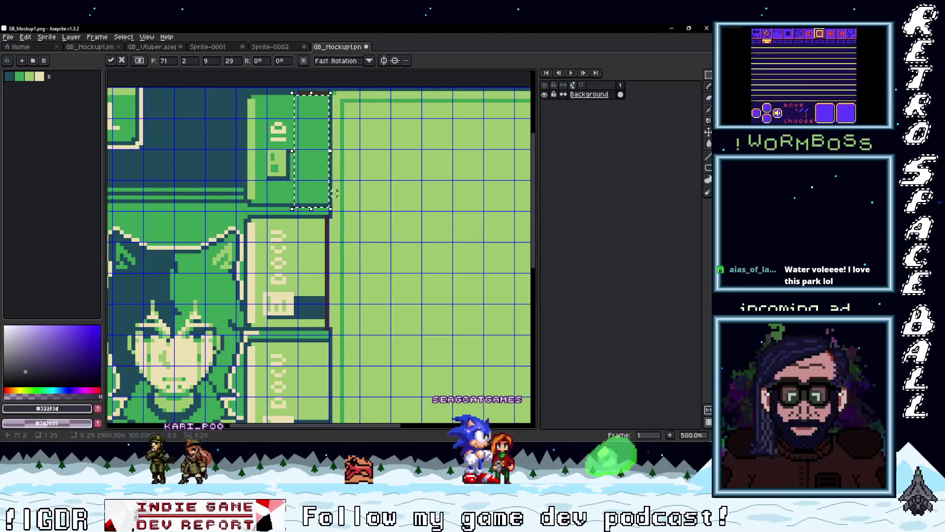
scroll(331, 172, "down", 4)
scroll(320, 262, "up", 3)
scroll(321, 262, "up", 1)
Move the thin pixel column at the panel edge into line and commit it
left_click_drag(295, 254, 298, 139)
left_click(313, 203)
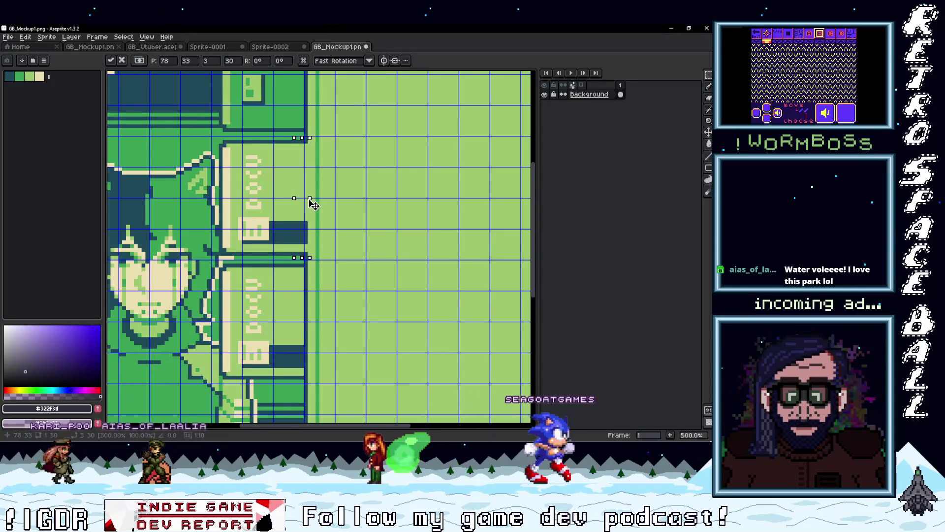
scroll(325, 247, "down", 2)
key("ctrl+d")
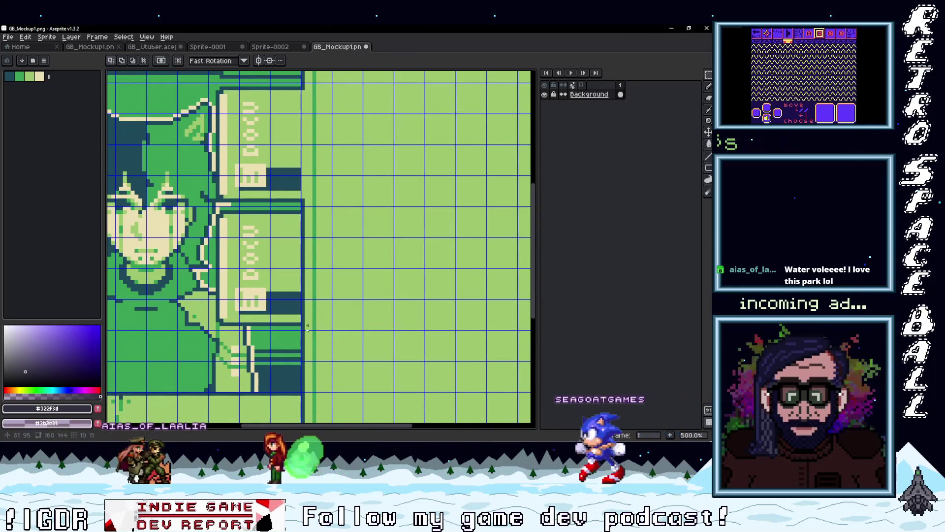
scroll(306, 328, "down", 3)
scroll(292, 283, "up", 3)
scroll(292, 283, "down", 2)
left_click_drag(303, 346, 303, 295)
scroll(303, 295, "up", 2)
left_click_drag(288, 212, 298, 241)
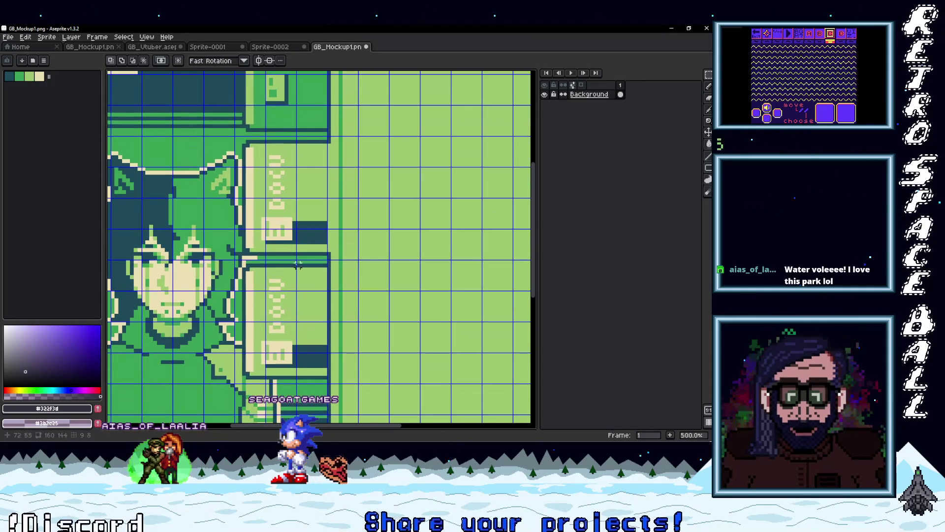
Pick the light green and try filling the dark area, undoing fills that spread too far
left_click(303, 342)
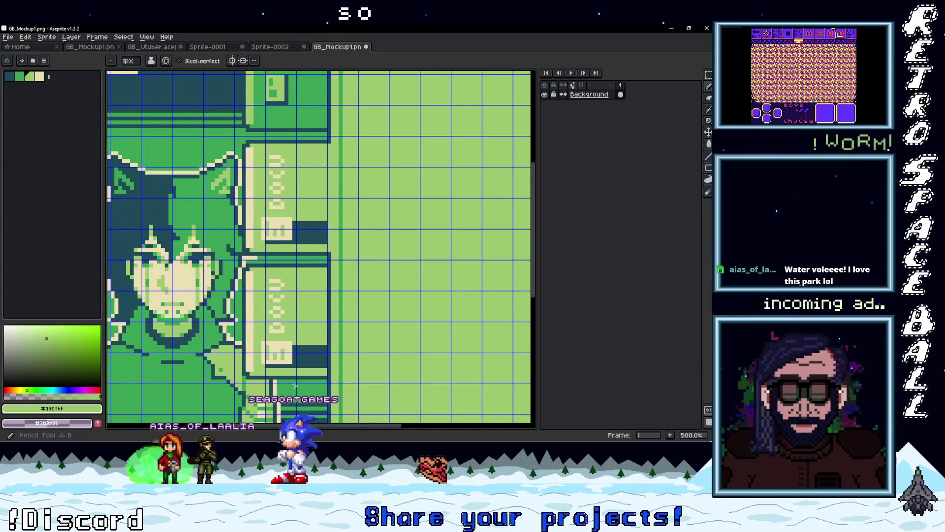
key("g")
left_click(308, 354)
key("ctrl+z")
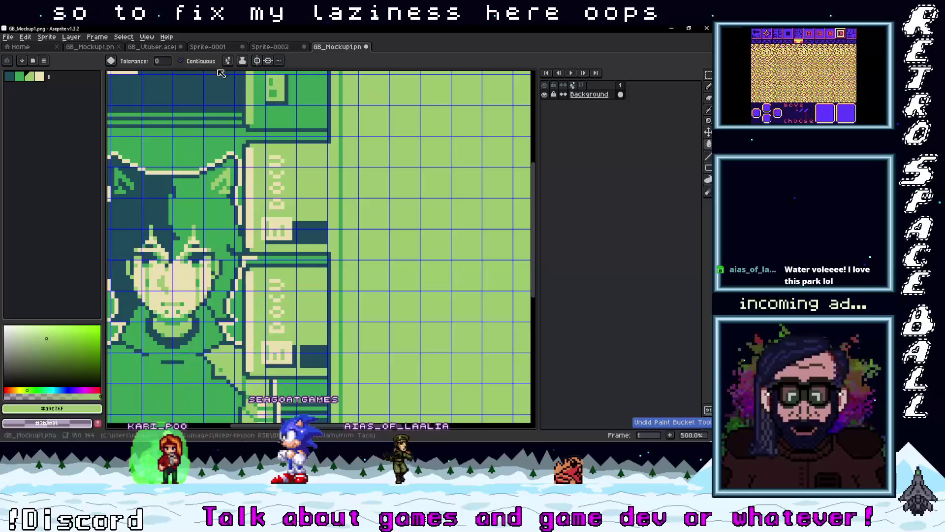
key("b")
scroll(329, 359, "up", 2)
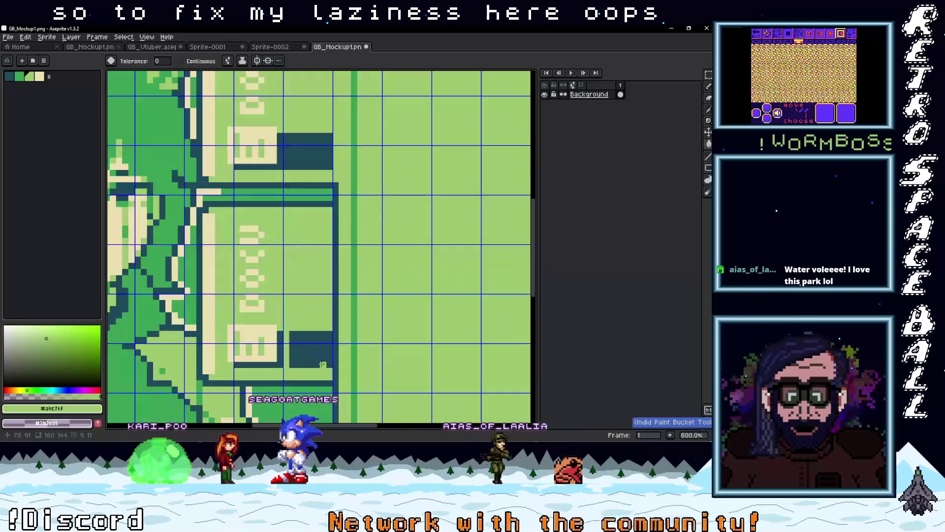
key("g")
left_click(325, 334)
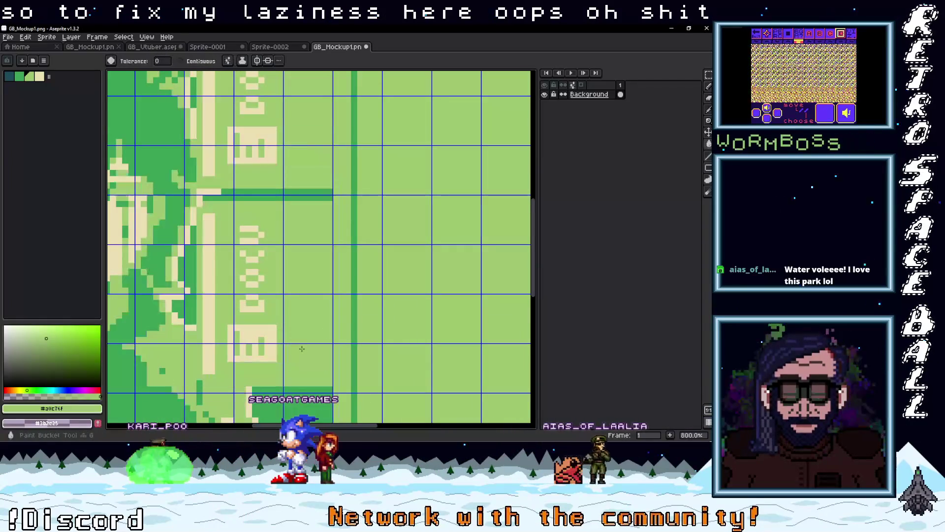
key("ctrl+z")
scroll(323, 309, "down", 3)
scroll(279, 327, "up", 3)
Draw a light strip at the dark block's edge and fill the block light green
key("b")
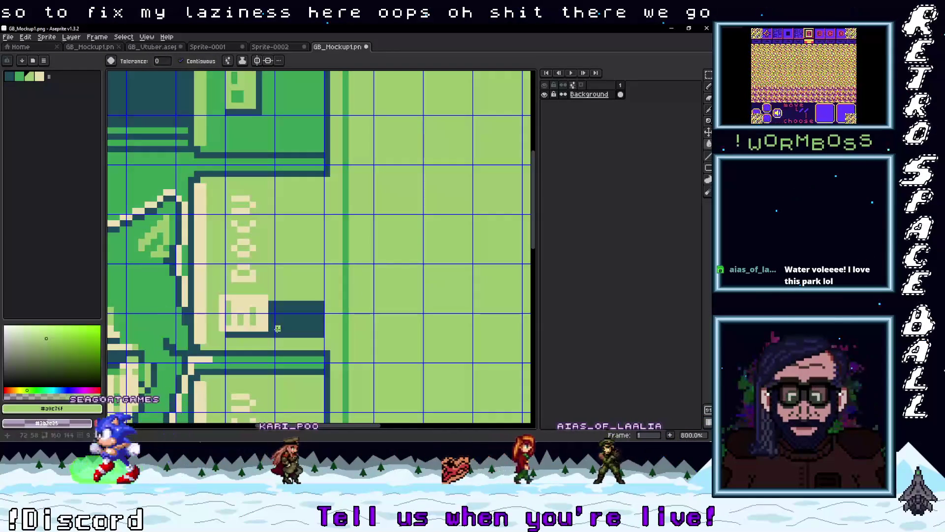
left_click_drag(277, 335, 276, 304)
key("v")
key("g")
left_click(318, 333)
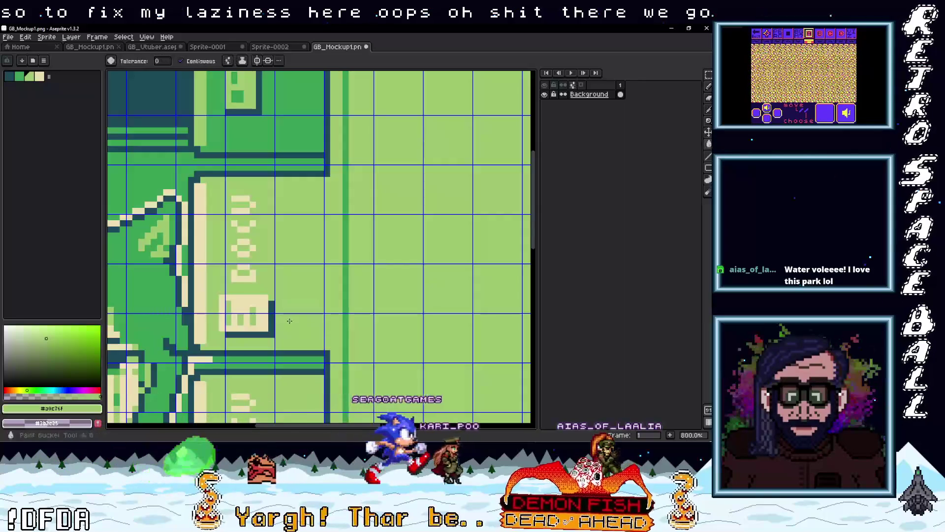
scroll(289, 312, "down", 3)
scroll(289, 311, "up", 1)
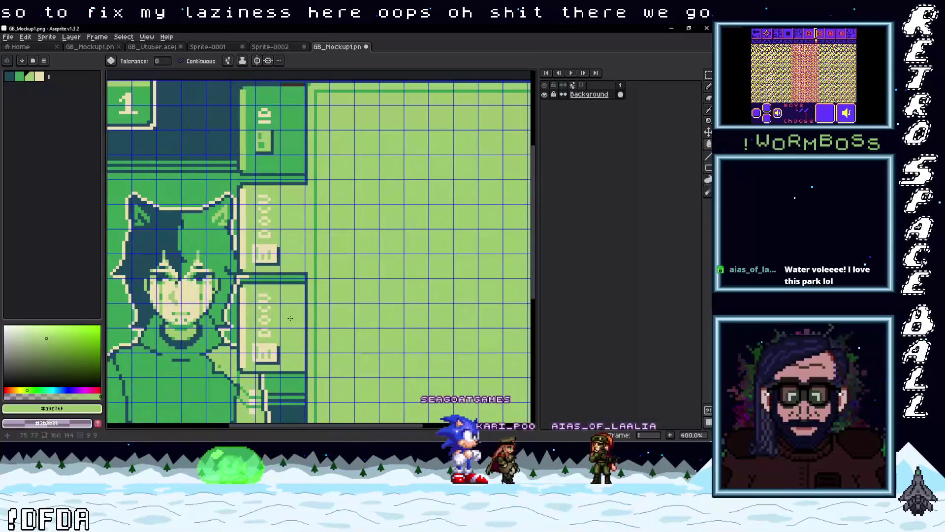
Sample the mid green #3ba155 and fill the lower side panel with it
key("g")
left_click(292, 144, "alt")
left_click(296, 318)
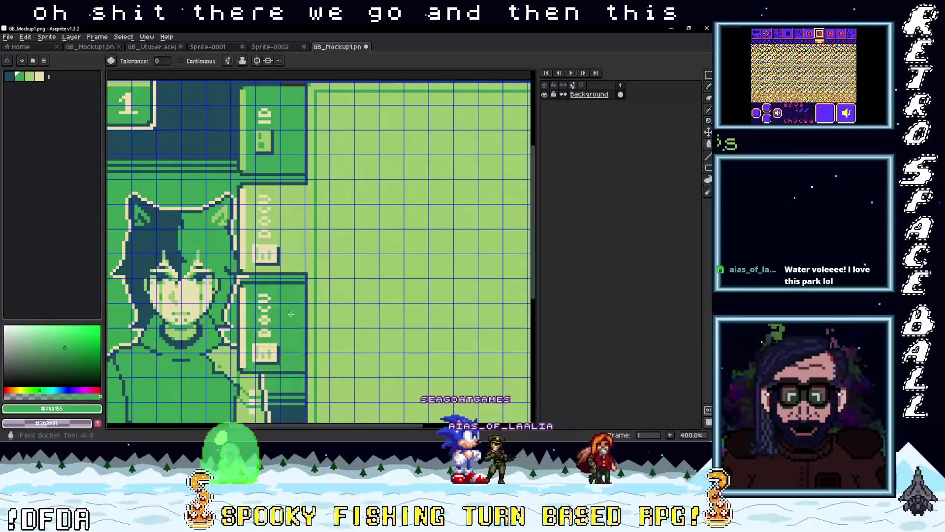
scroll(299, 318, "down", 1)
scroll(299, 319, "up", 3)
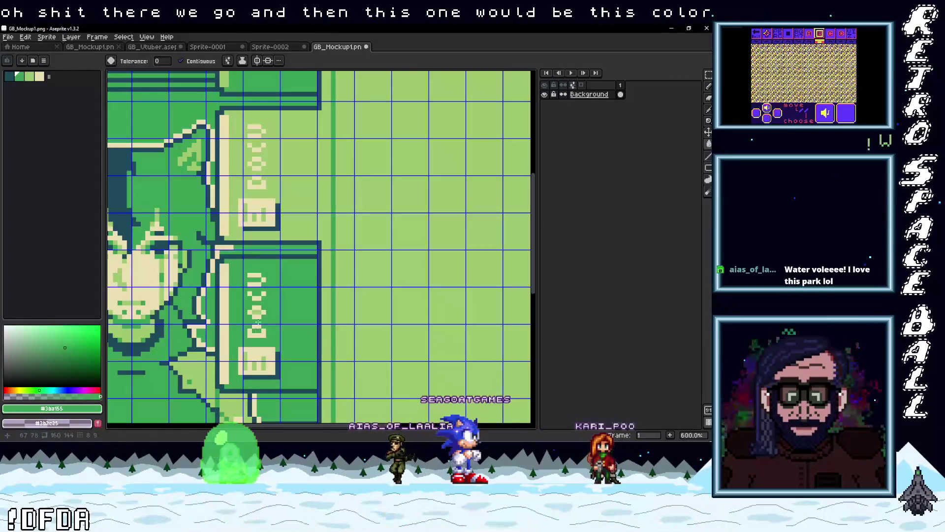
scroll(256, 312, "down", 3)
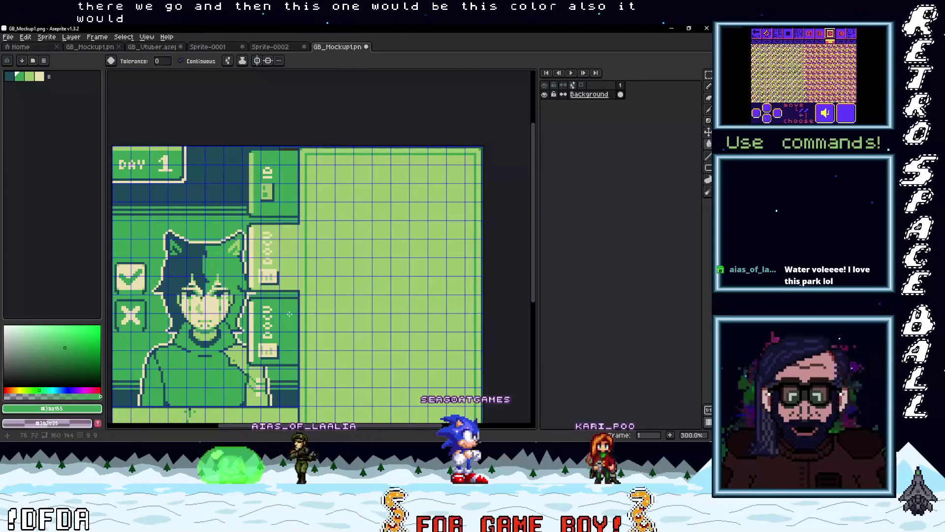
Marquee-select the SCAN label in the GB_Vtuber.aseprite artwork
scroll(273, 336, "up", 2)
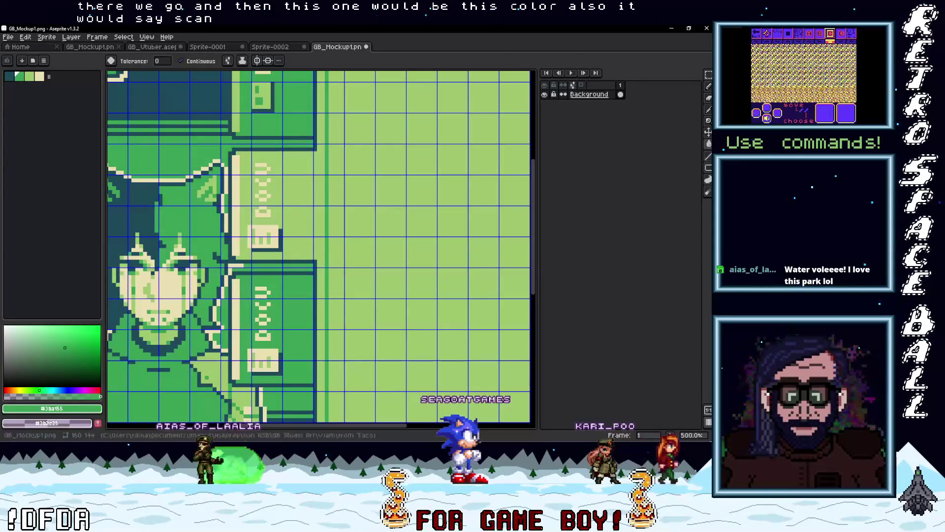
left_click(261, 47)
left_click(206, 47)
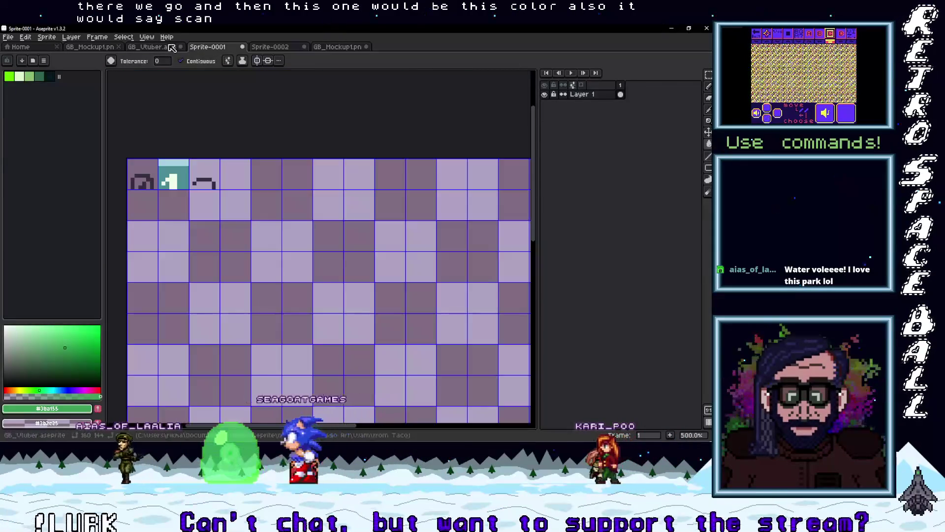
left_click(154, 47)
key("m")
scroll(333, 252, "up", 3)
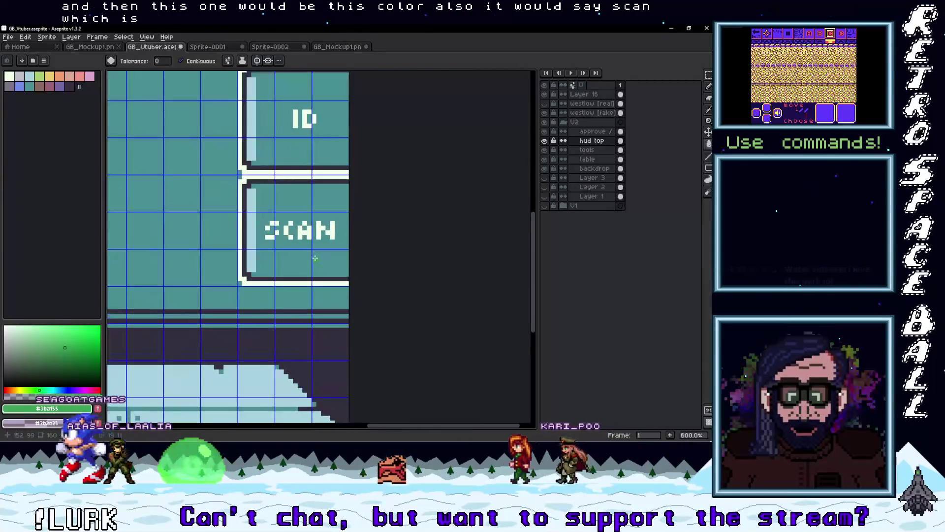
left_click_drag(334, 239, 273, 222)
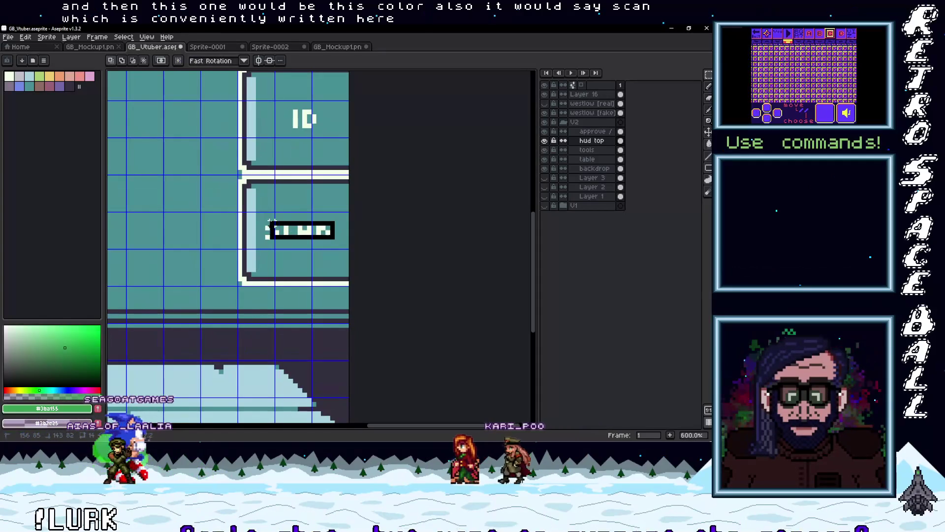
left_click(302, 235)
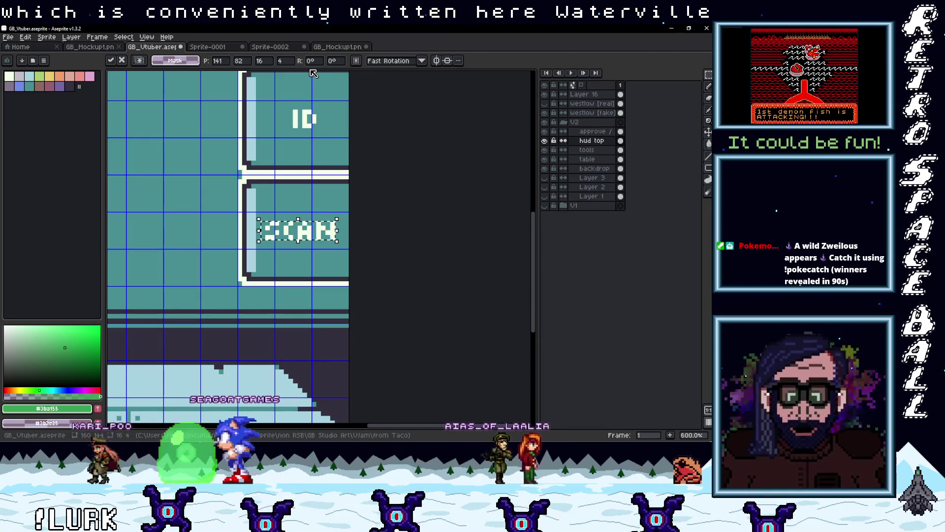
Add a new Layer 1 above the background in GB_Mockup1
left_click(337, 47)
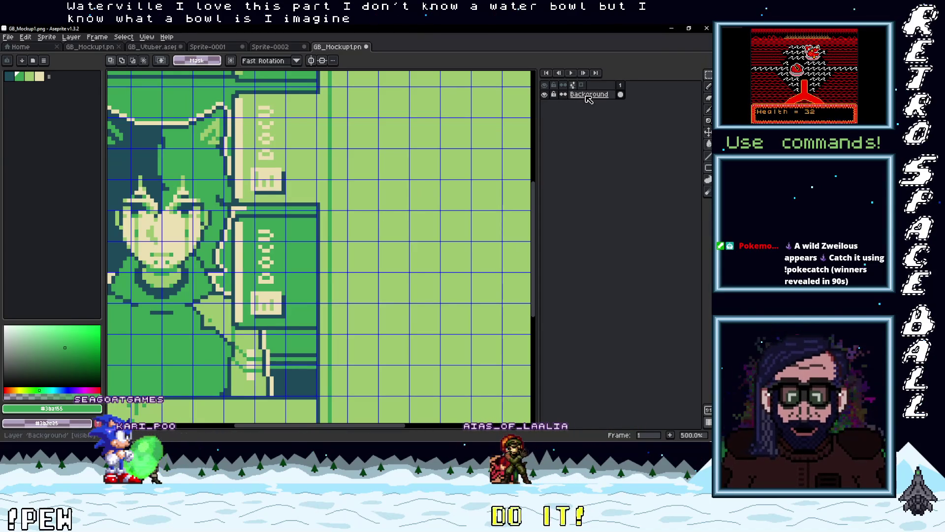
left_click(566, 113)
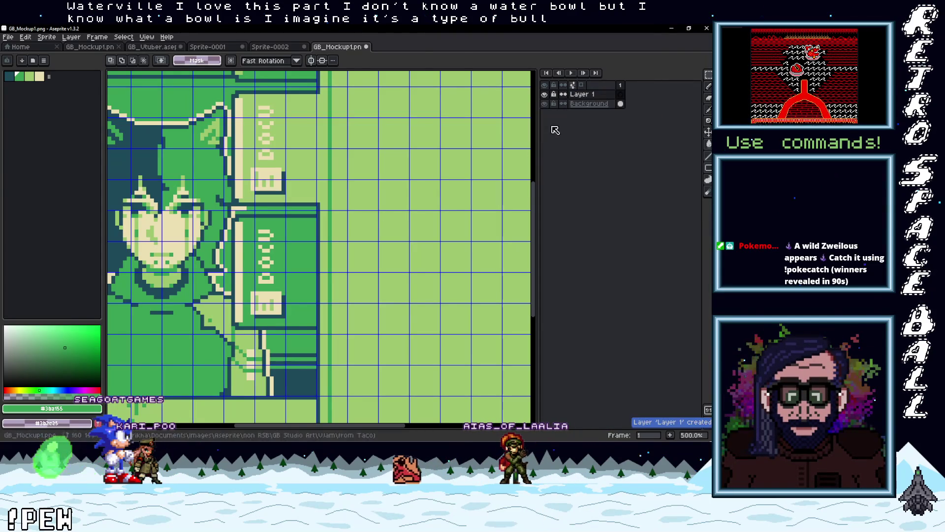
left_click(290, 48)
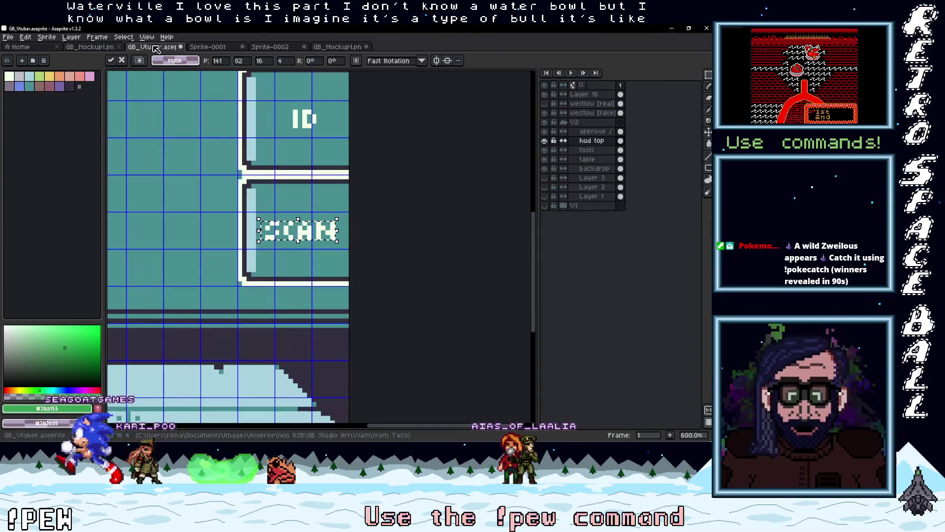
Copy the SCAN label from GB_Vtuber's tools layer and paste it into GB_Mockup1
left_click(152, 47)
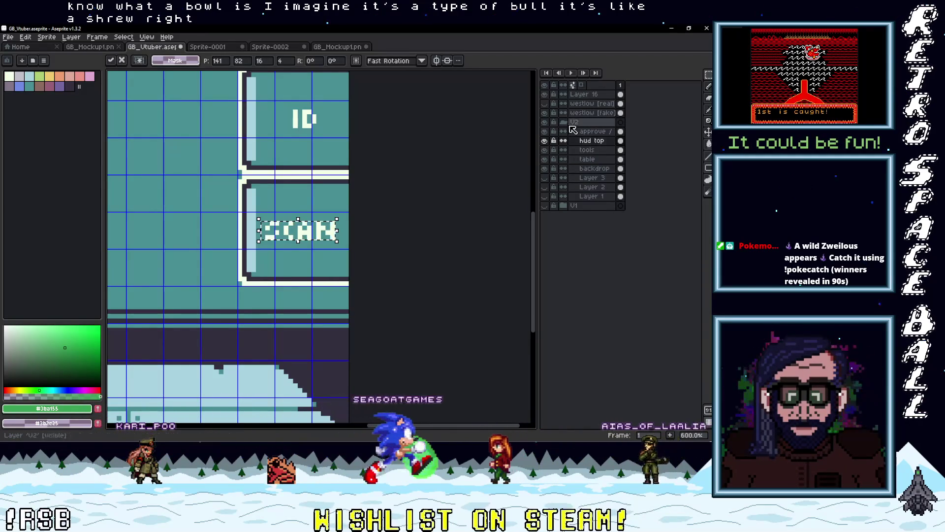
left_click(545, 169)
left_click(544, 169)
left_click(545, 159)
left_click(544, 159)
left_click(545, 151)
left_click(545, 151)
left_click(587, 149)
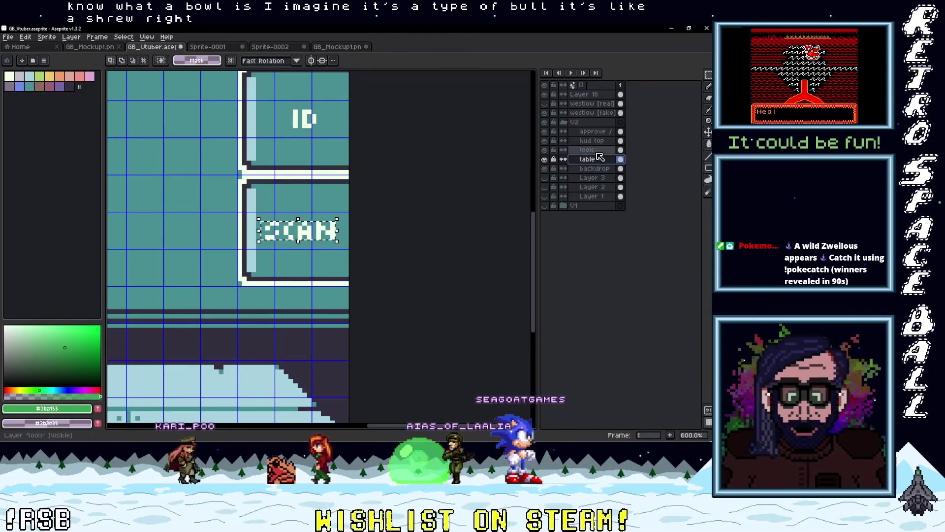
left_click(328, 237)
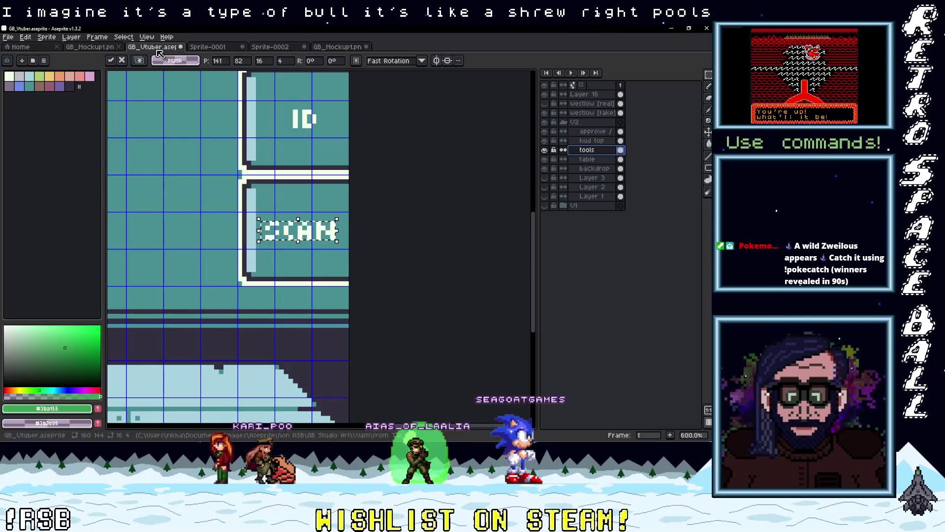
left_click(337, 46)
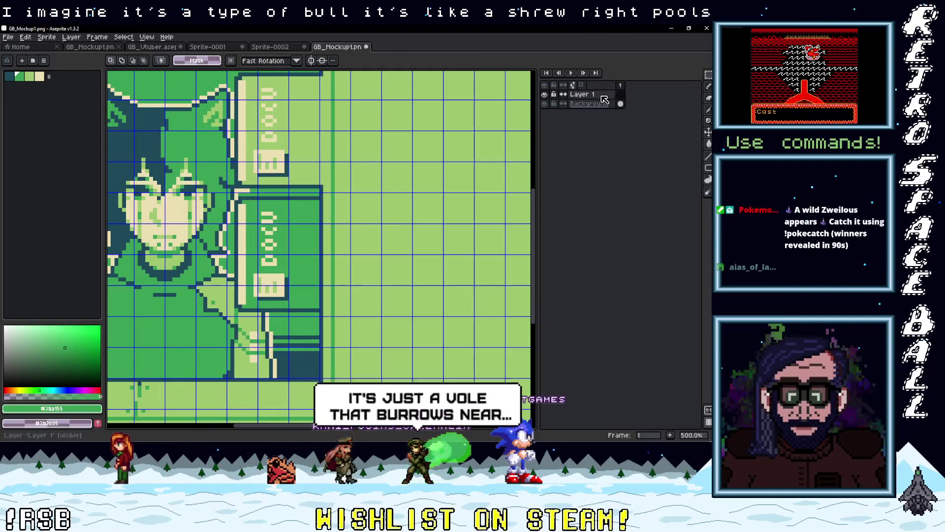
key("ctrl+v")
Place the pasted SCAN label and paint over the stray beige marks above it in green
key("Return")
scroll(270, 272, "up", 4)
key("Return")
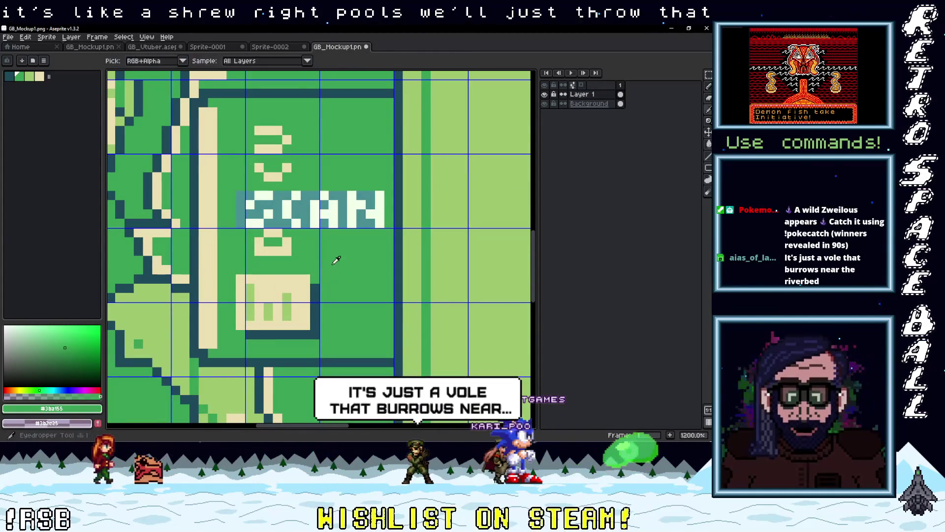
left_click(278, 234)
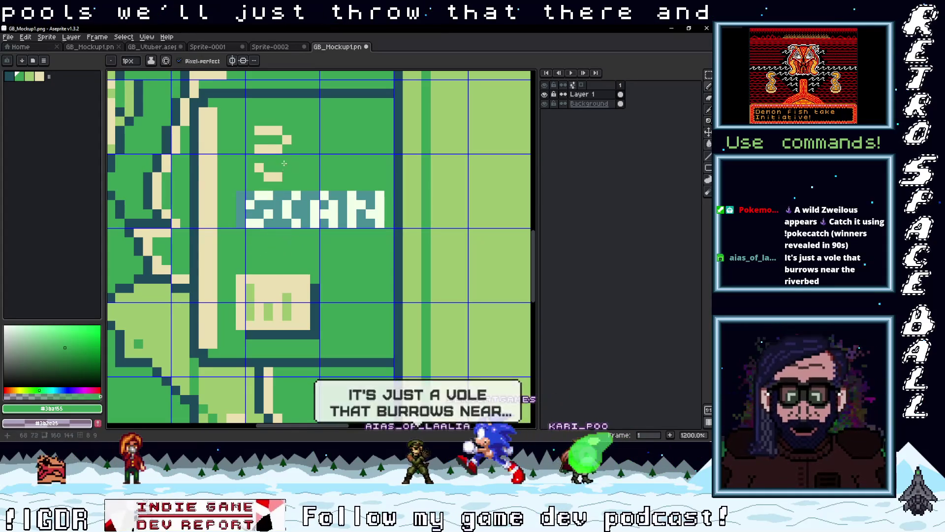
mouse_move(265, 152)
left_mouse_down()
mouse_move(283, 145)
mouse_move(270, 132)
left_mouse_up()
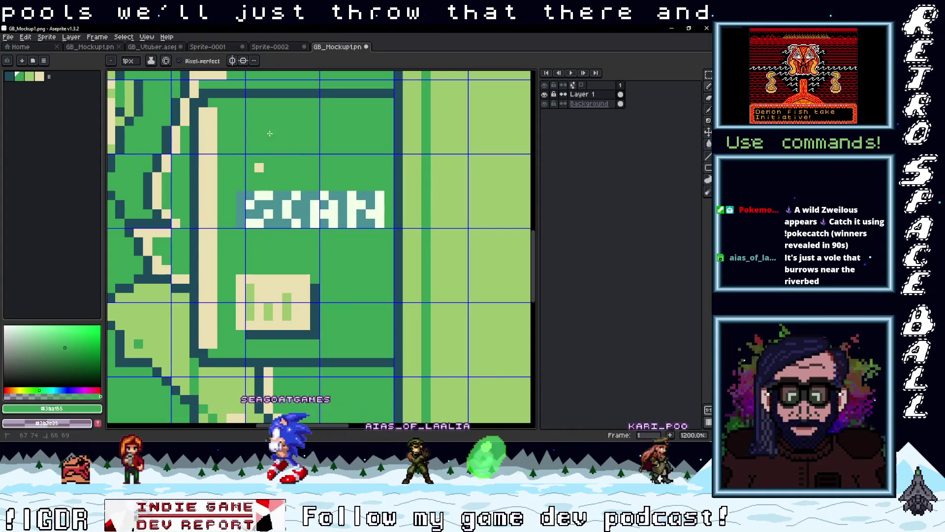
key("g")
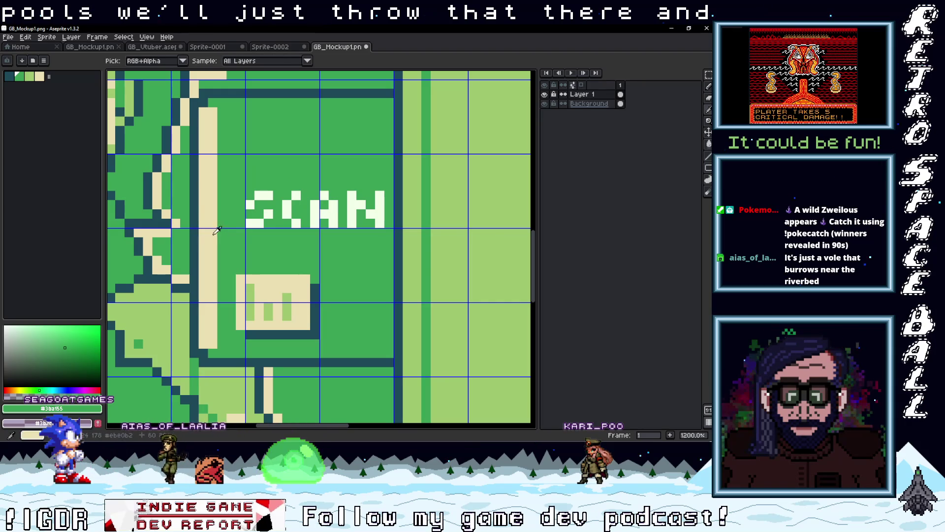
scroll(305, 241, "down", 4)
scroll(267, 308, "up", 8)
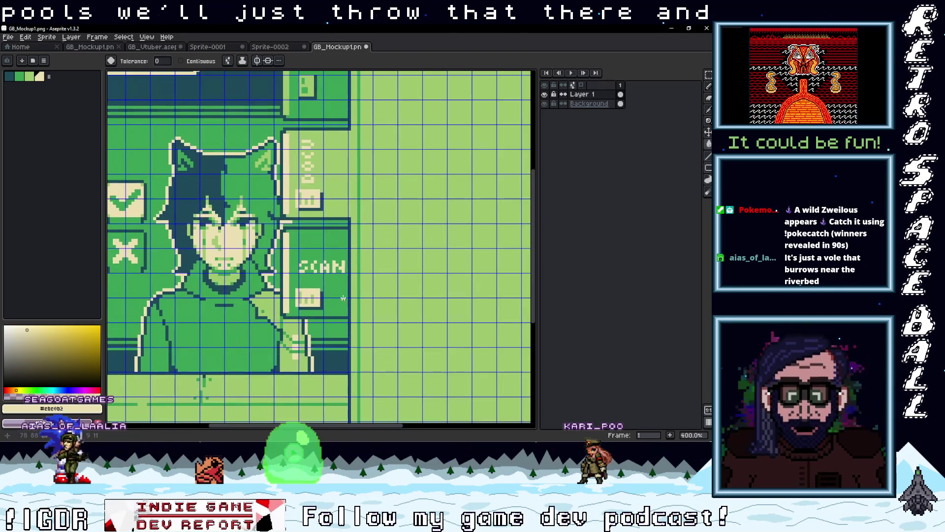
scroll(267, 308, "left", 3)
Repaint the icon box's bars in light green to leave a small cream arch
key("i")
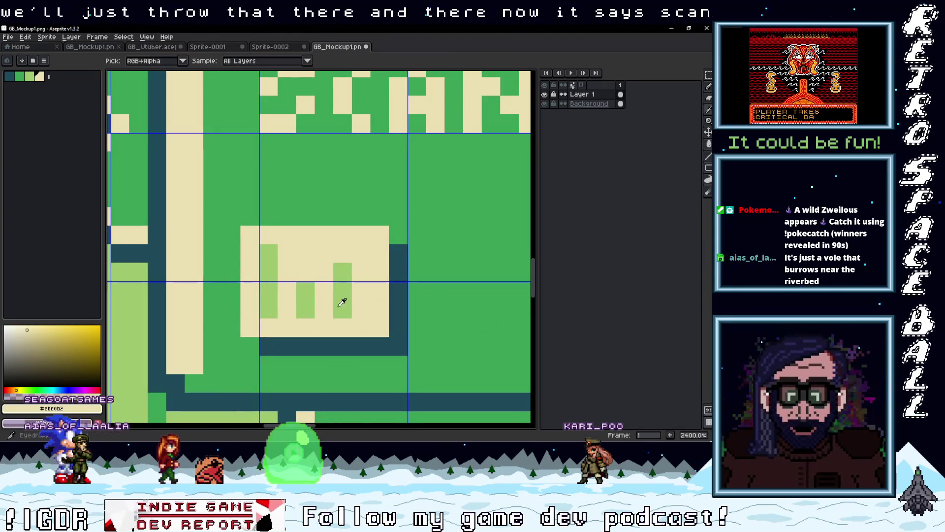
left_click(344, 302)
left_click(287, 308)
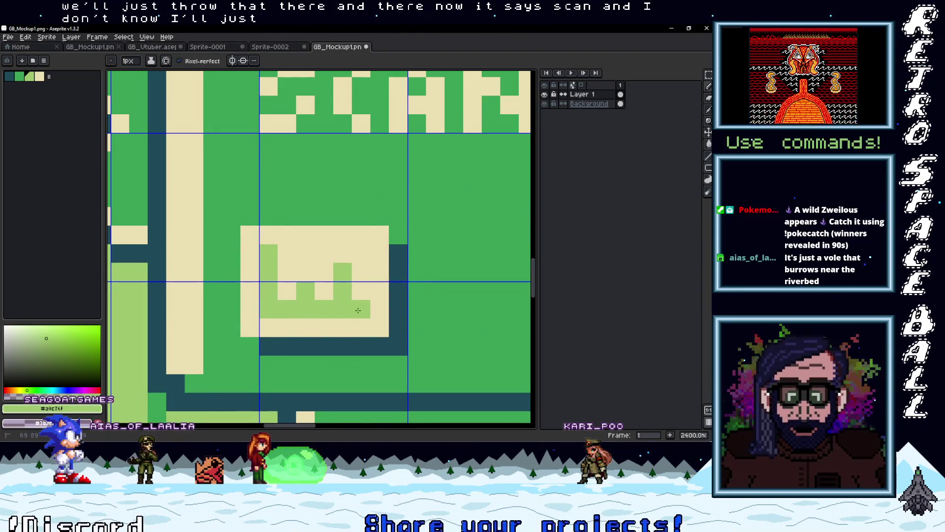
left_click_drag(360, 309, 361, 255)
key("ctrl+z")
left_click(357, 280)
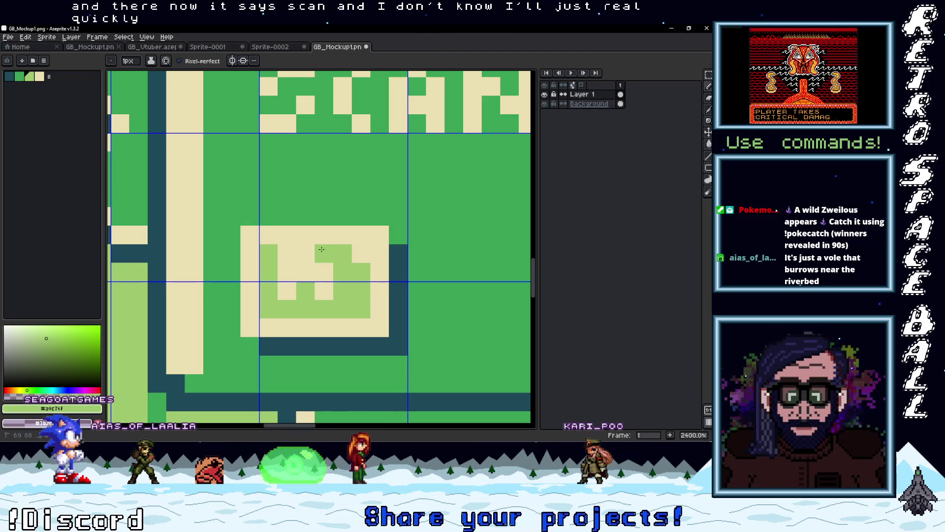
key("ctrl+z")
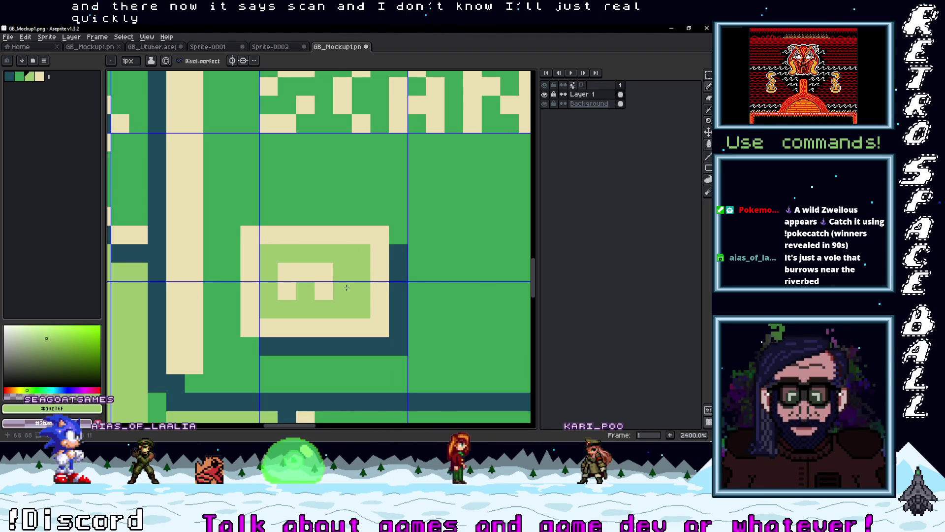
Move the icon box's top row up one pixel
key("m")
mouse_move(389, 226)
left_mouse_down()
mouse_move(241, 245)
mouse_move(299, 224)
left_mouse_up()
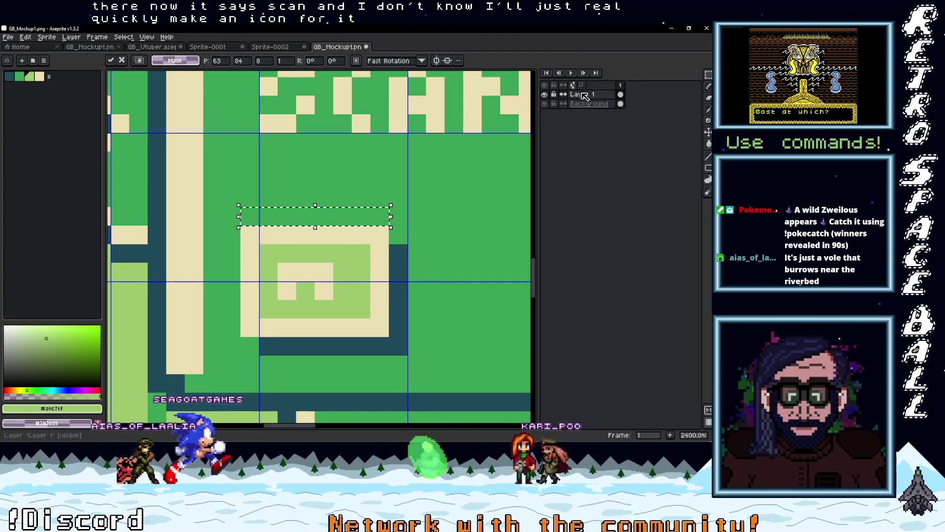
key("ctrl+z")
left_click_drag(342, 241, 341, 222)
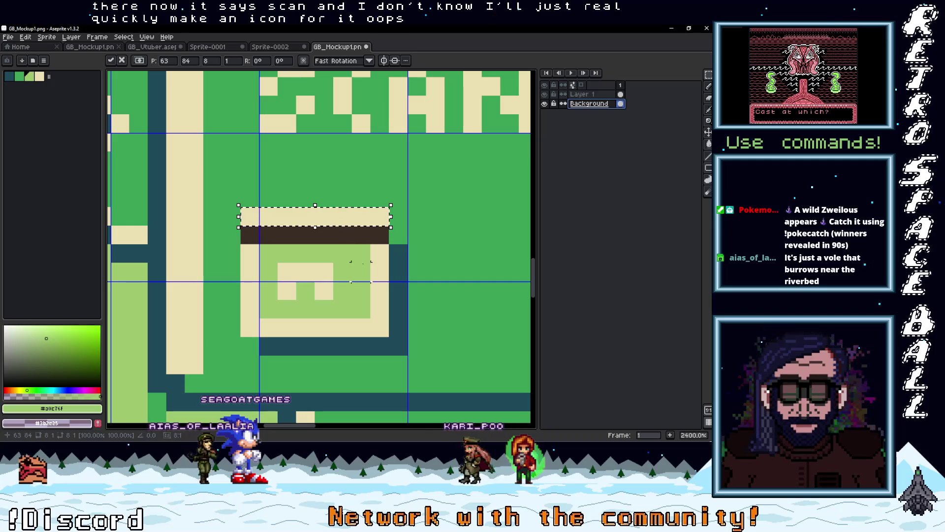
Paint the new top row's ends cream and the dark brown row light green
key("i")
left_click(378, 256)
key("b")
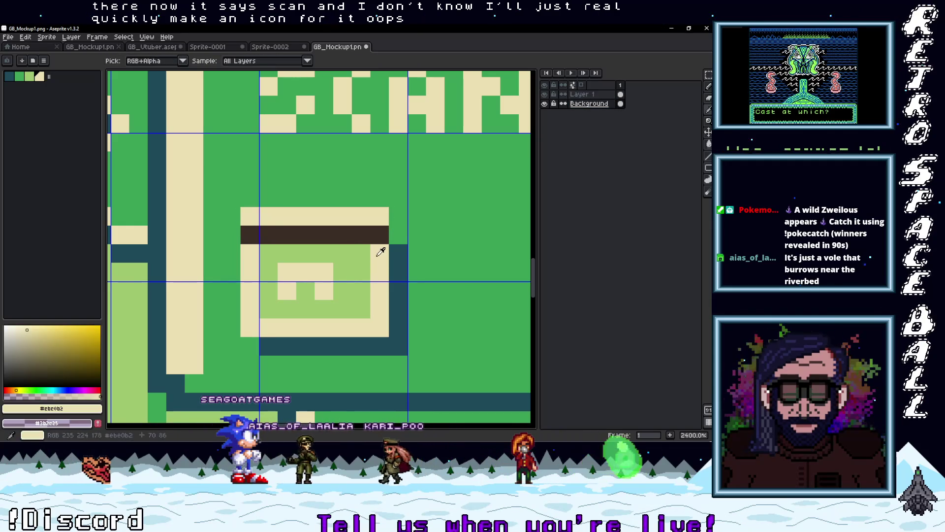
left_click(380, 234)
left_click(250, 234)
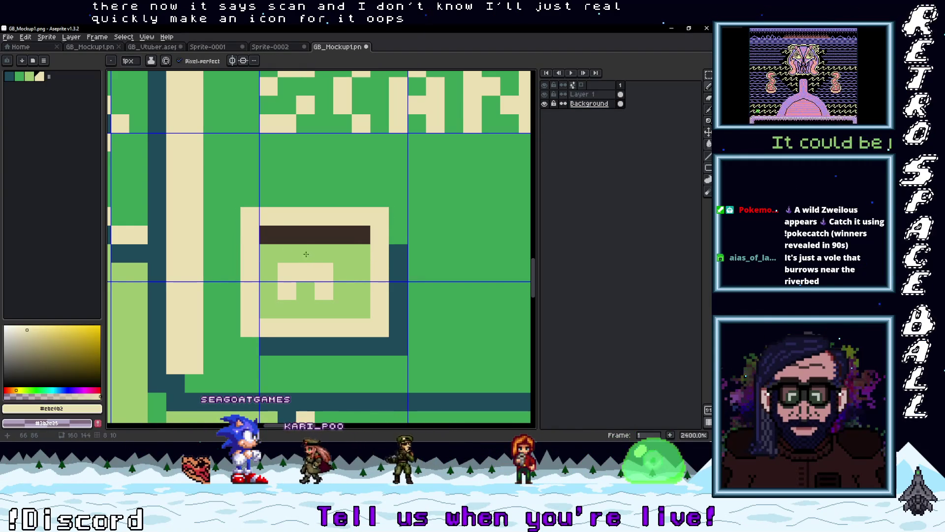
key("i")
left_click(352, 247)
key("b")
left_click_drag(357, 235, 272, 236)
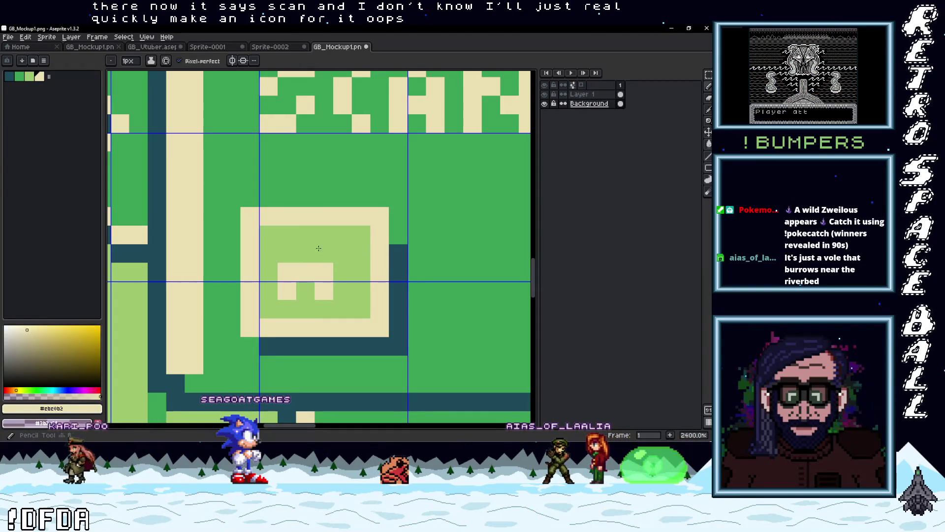
Shift the icon box's right-hand column one pixel right
key("m")
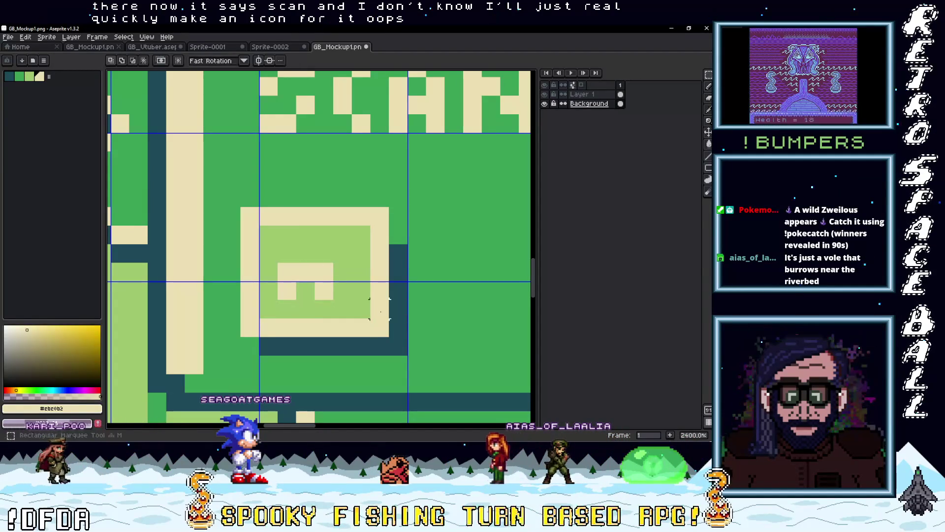
mouse_move(379, 328)
left_mouse_down()
mouse_move(384, 339)
mouse_move(379, 216)
left_mouse_up()
key("Right")
left_click(361, 327)
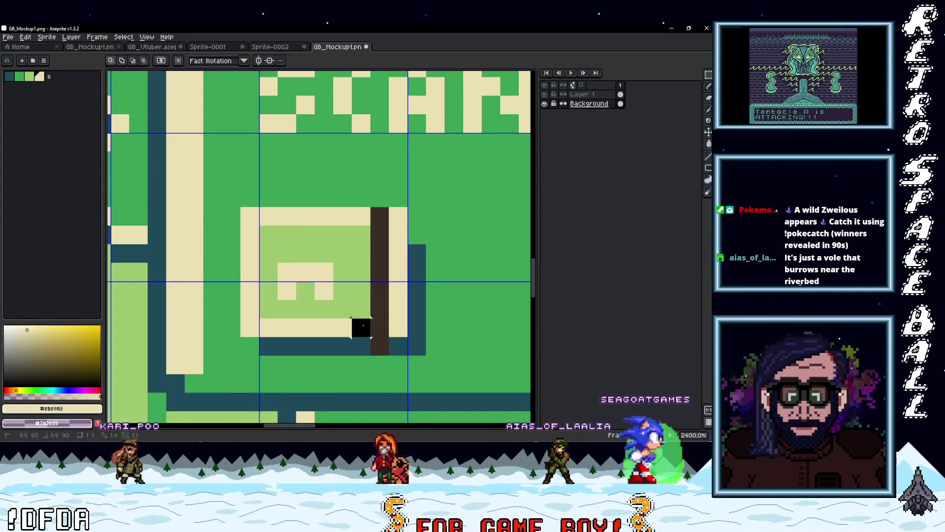
key("ctrl+z")
key("ctrl+z")
key("ctrl+z")
key("ctrl+z")
key("ctrl+z")
key("ctrl+z")
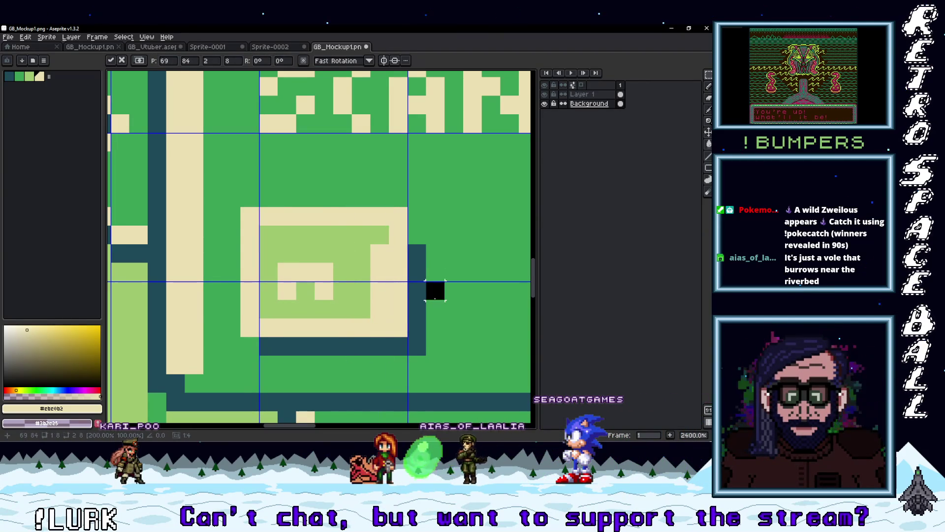
left_click(372, 279)
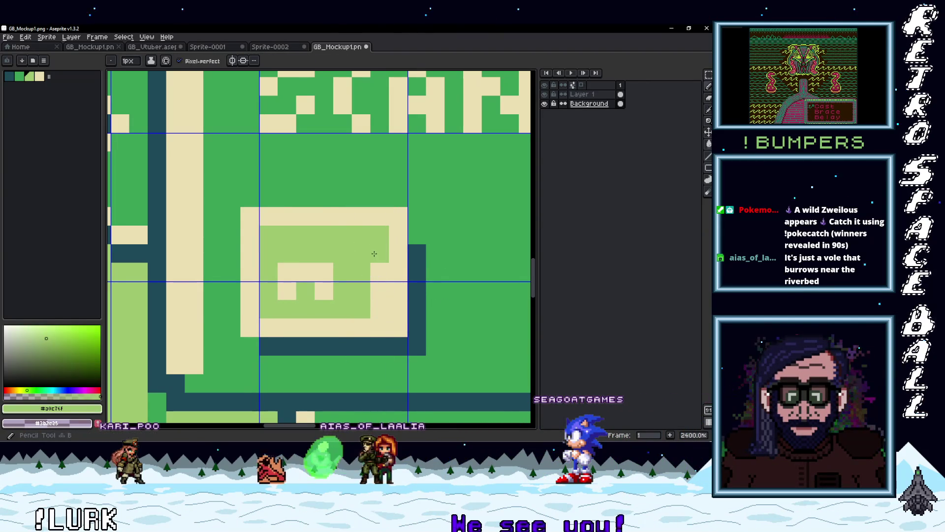
Paint the icon box's inner cream column light green and undo a stray cream pixel
left_click_drag(374, 255, 376, 310)
left_click(306, 268, "alt")
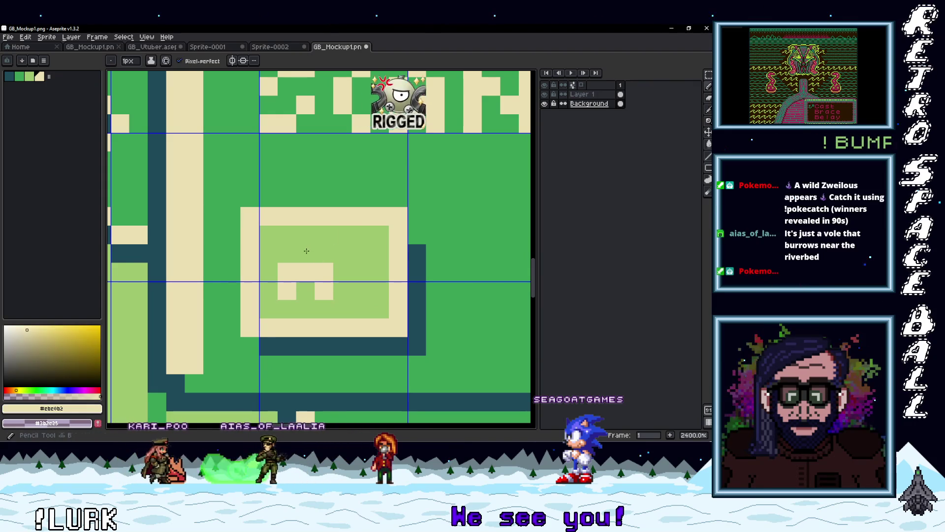
left_click(354, 205)
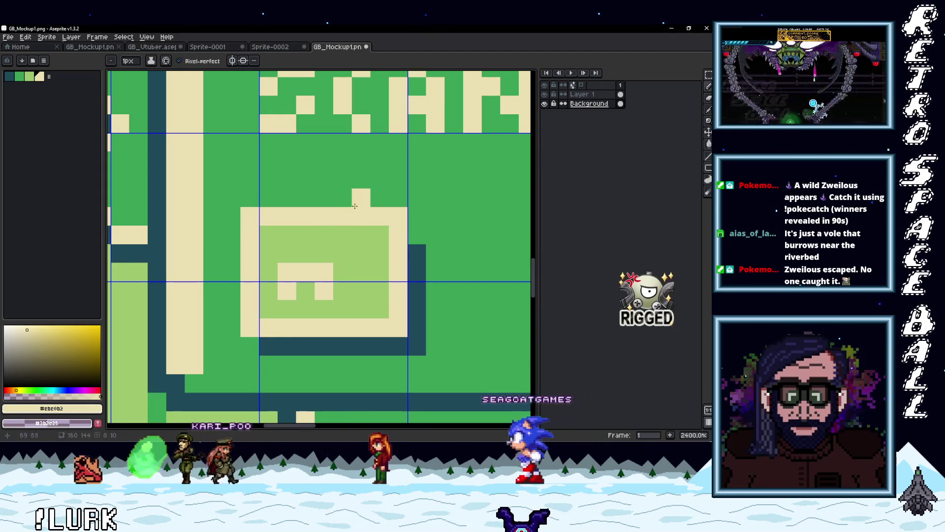
key("ctrl+z")
scroll(359, 221, "down", 2)
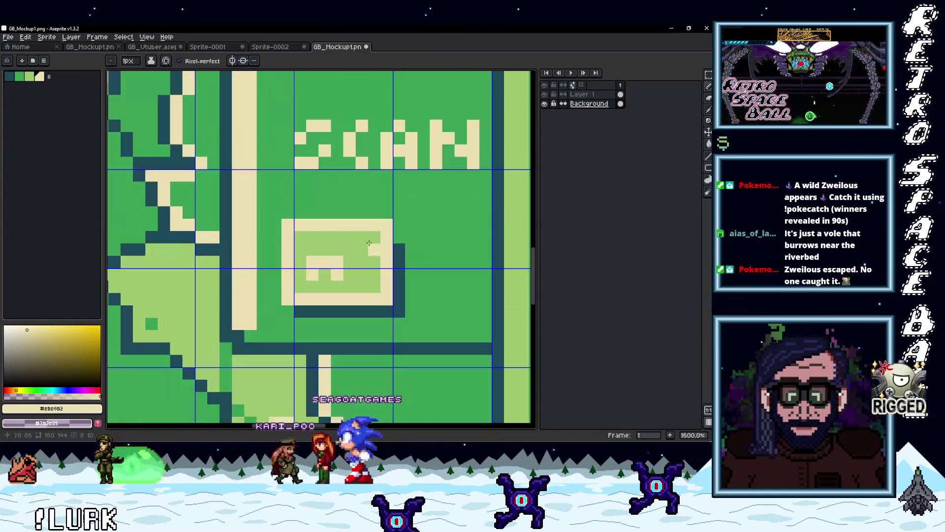
Make Layer 1 the active, visible layer and copy its house icon with a rectangular selection
left_click(545, 94)
left_click(544, 94)
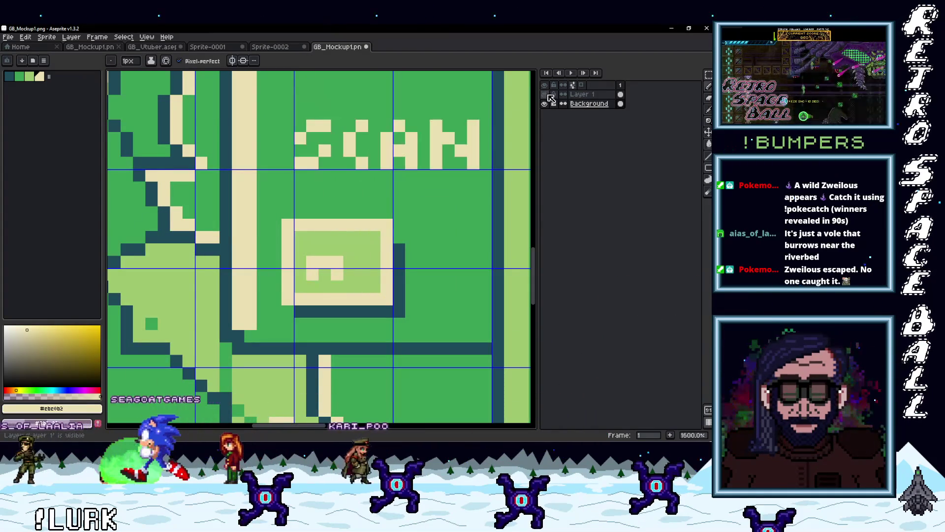
left_click(545, 104)
left_click(545, 94)
left_click(583, 94)
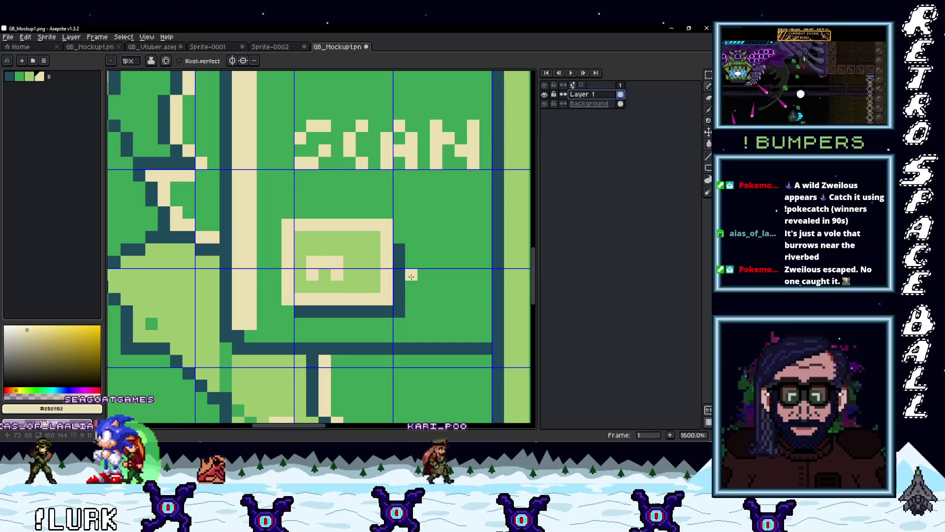
key("m")
mouse_move(456, 343)
left_mouse_down()
mouse_move(348, 232)
mouse_move(268, 191)
left_mouse_up()
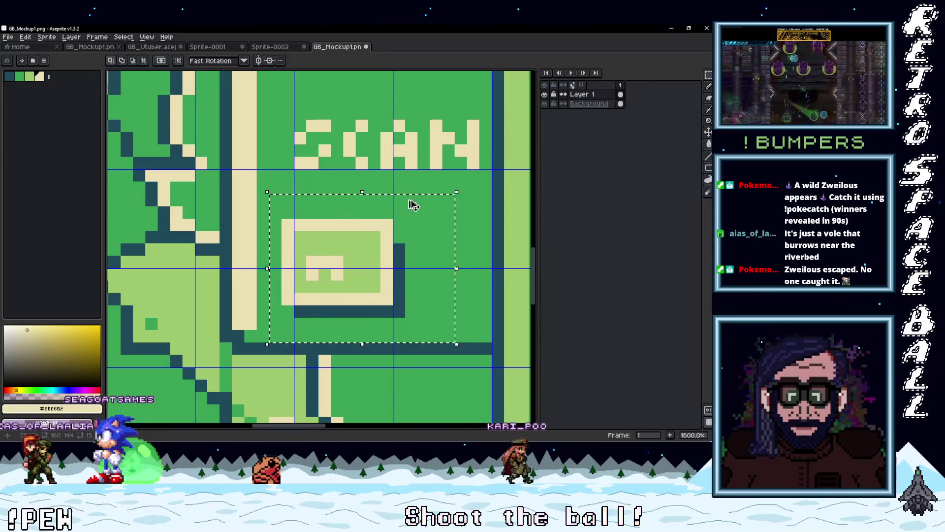
key("ctrl+d")
Paste the copied house icon onto the Background layer and commit it in place
left_click(545, 103)
left_click(544, 94)
left_click(585, 104)
key("ctrl+v")
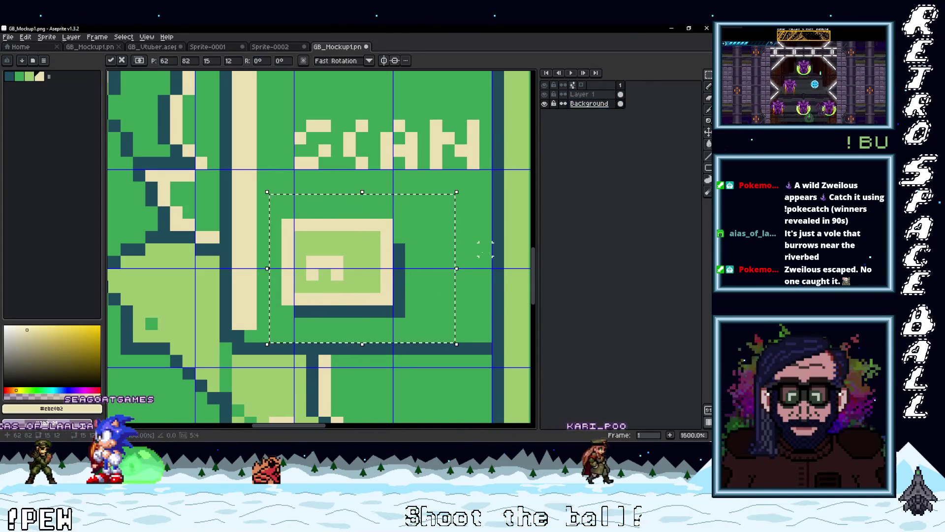
key("ctrl+z")
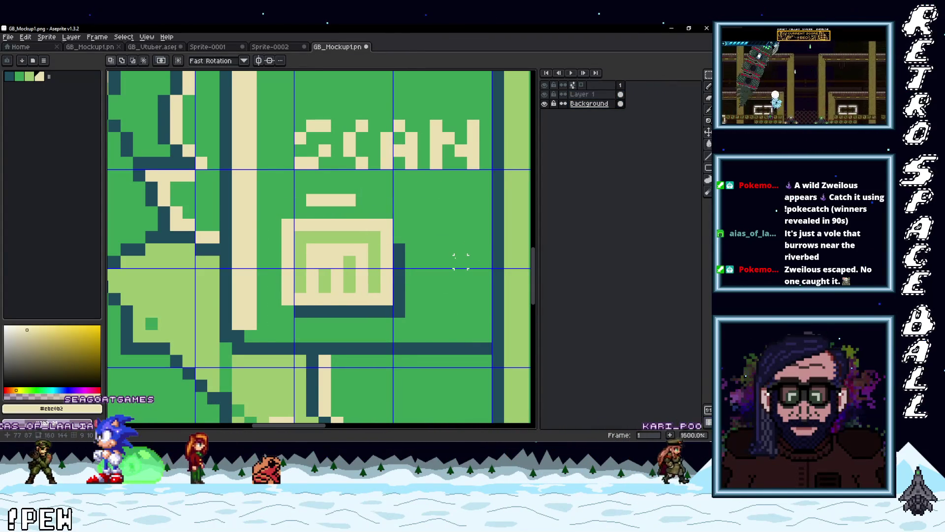
key("ctrl+v")
key("Return")
Paste the icon rows again, nudge them up, then move them back to restore the box
scroll(338, 273, "up", 3)
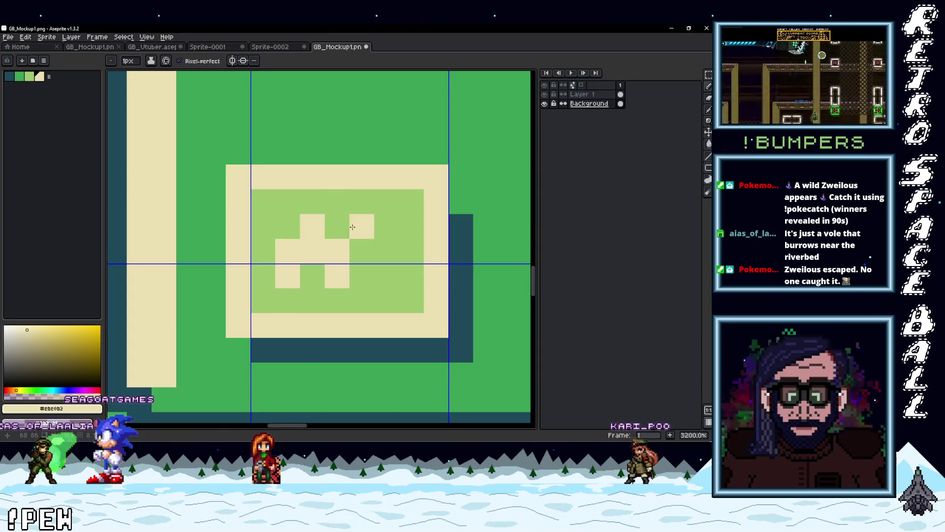
scroll(356, 247, "down", 3)
scroll(361, 248, "up", 1)
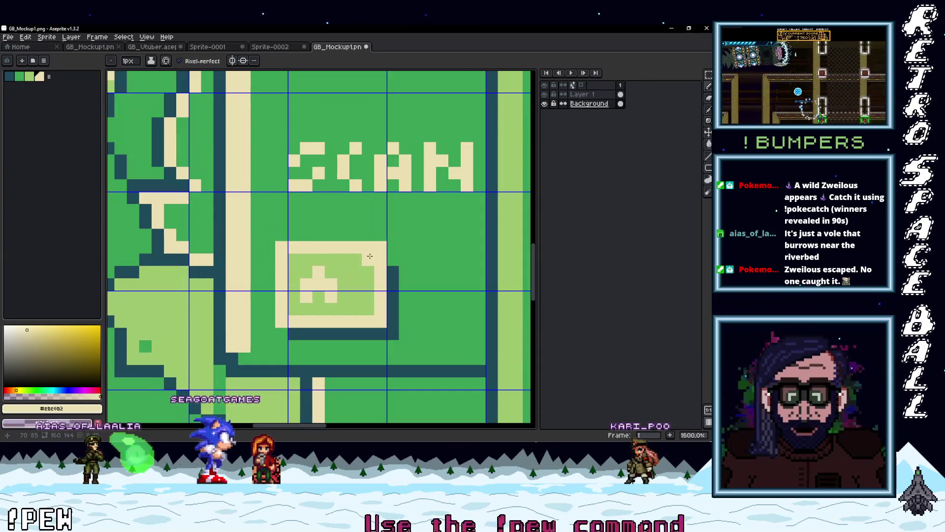
key("ctrl+v")
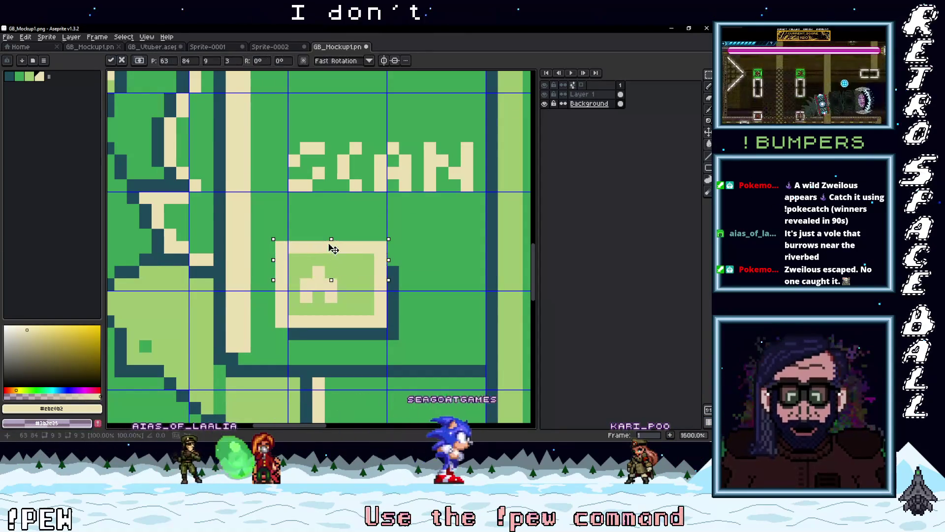
key("Up")
key("Up")
key("Return")
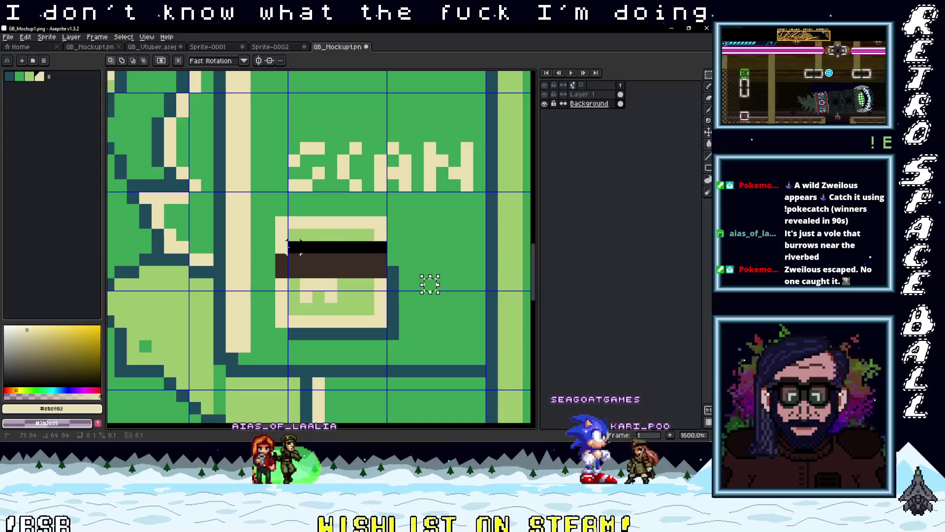
key("Down")
key("Down")
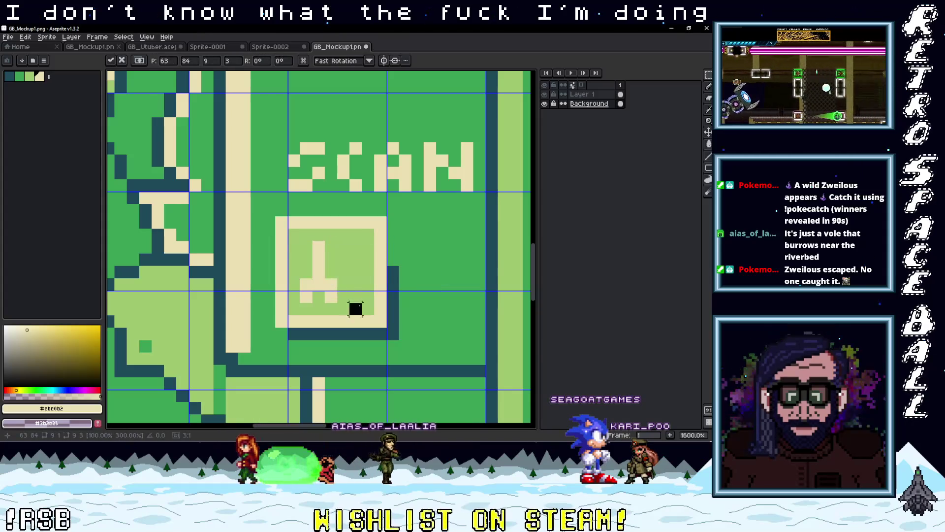
Draw a small person figure in the icon box with the pencil, discarding a stray paste
key("b")
left_click(306, 260)
left_click(330, 259)
left_click(330, 284)
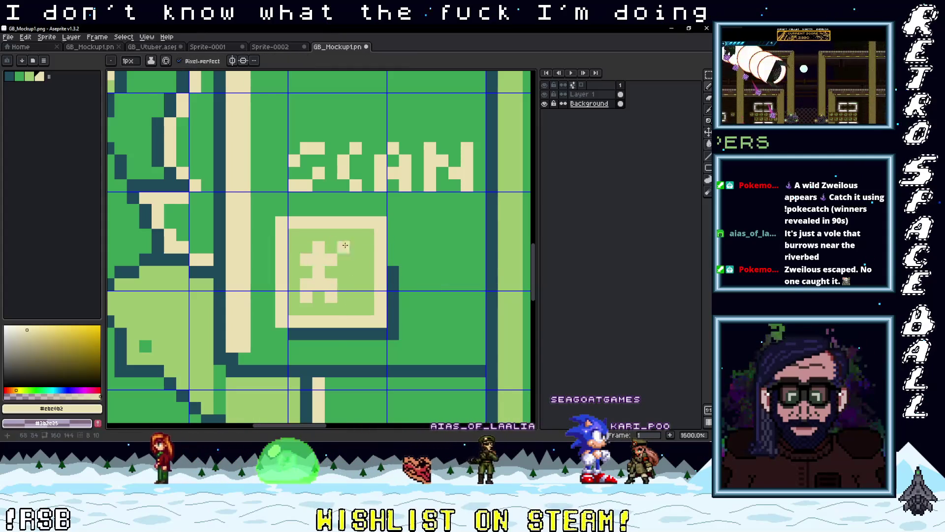
scroll(382, 266, "down", 1)
scroll(382, 267, "up", 1)
key("m")
key("ctrl+v")
key("ctrl+z")
mouse_move(319, 241)
left_mouse_down()
mouse_move(319, 291)
mouse_move(318, 249)
left_mouse_up()
Pick light green for the brown bar, then dark teal, and pan back to the full mockup
left_click(376, 273)
scroll(362, 293, "down", 6)
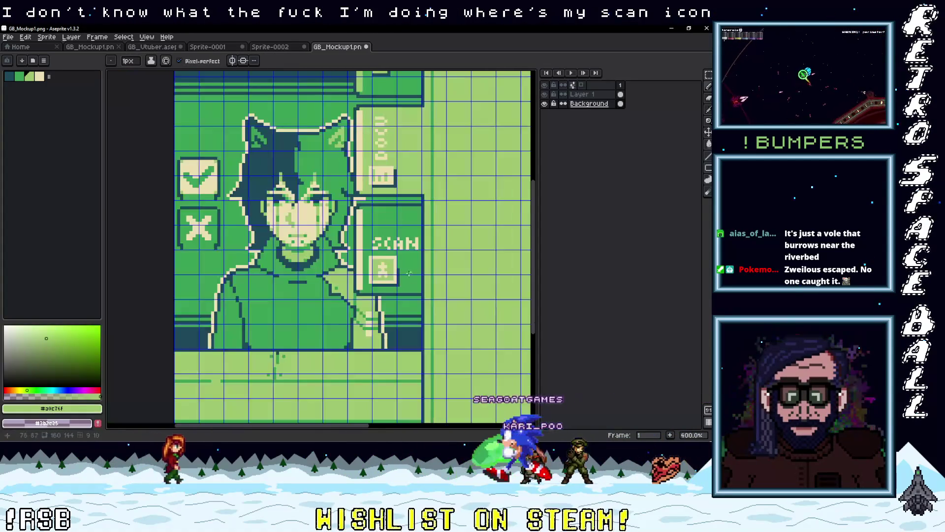
scroll(363, 293, "up", 5)
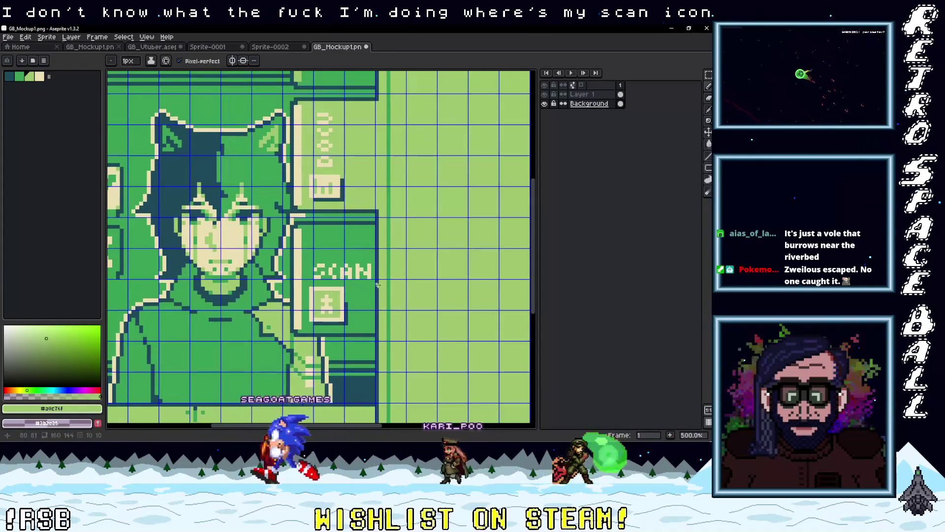
left_click(349, 287, "alt")
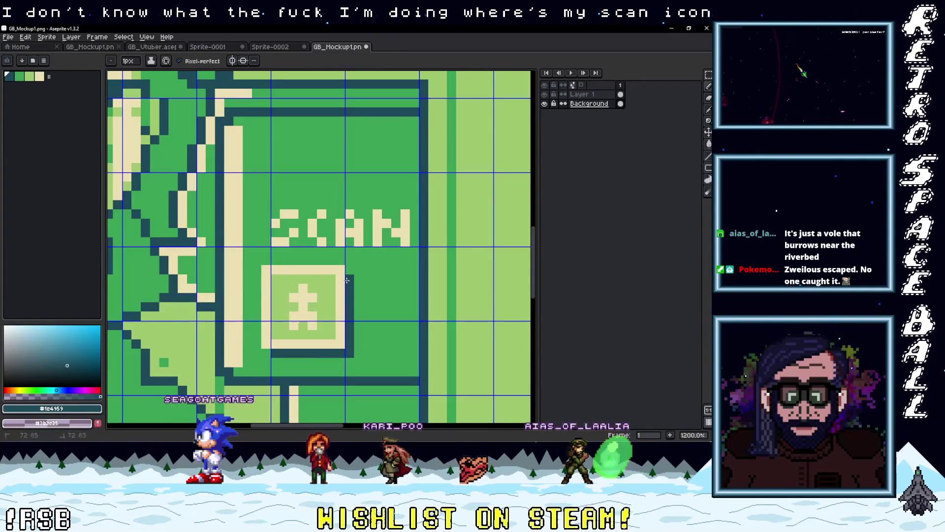
scroll(387, 297, "down", 5)
scroll(406, 274, "down", 3)
scroll(407, 274, "up", 2)
scroll(406, 274, "down", 1)
scroll(406, 275, "up", 1)
mouse_move(406, 275)
left_mouse_down()
mouse_move(393, 262)
mouse_move(379, 275)
left_mouse_up()
left_click_drag(419, 200, 384, 193)
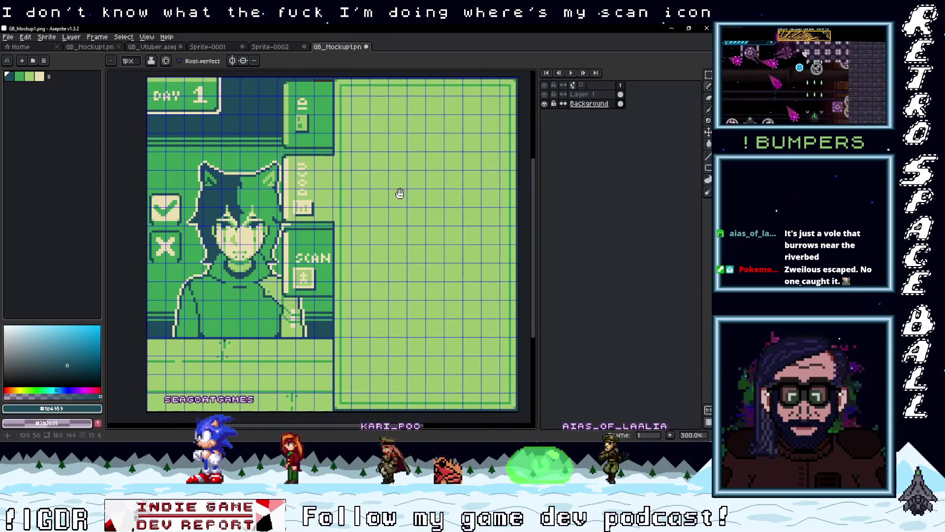
left_click(8, 37)
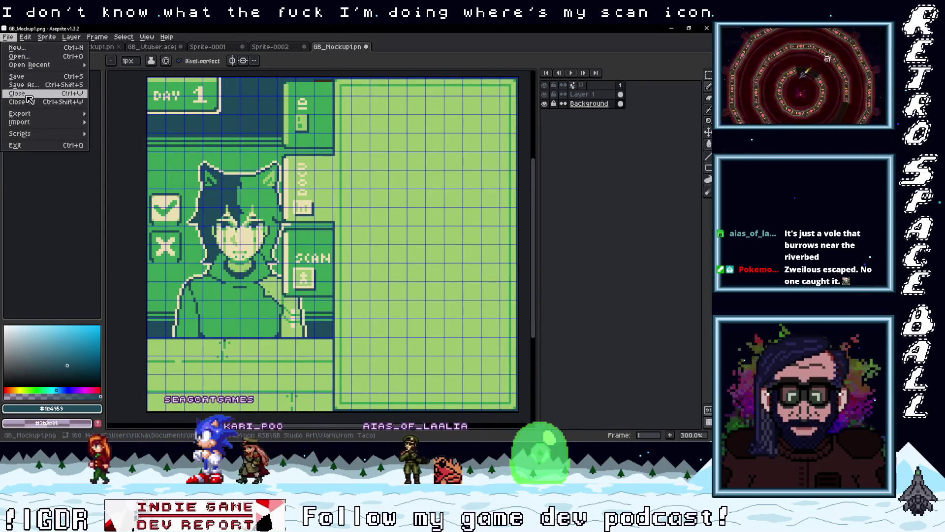
Export the mockup as GB_Mockup1 DocTest.png, removing the '-export' suffix from the name
mouse_move(34, 122)
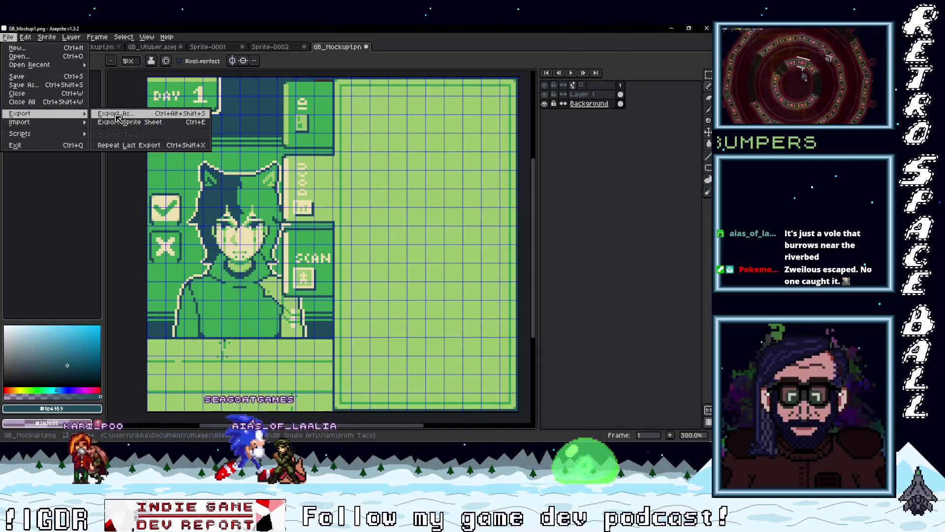
left_click(116, 114)
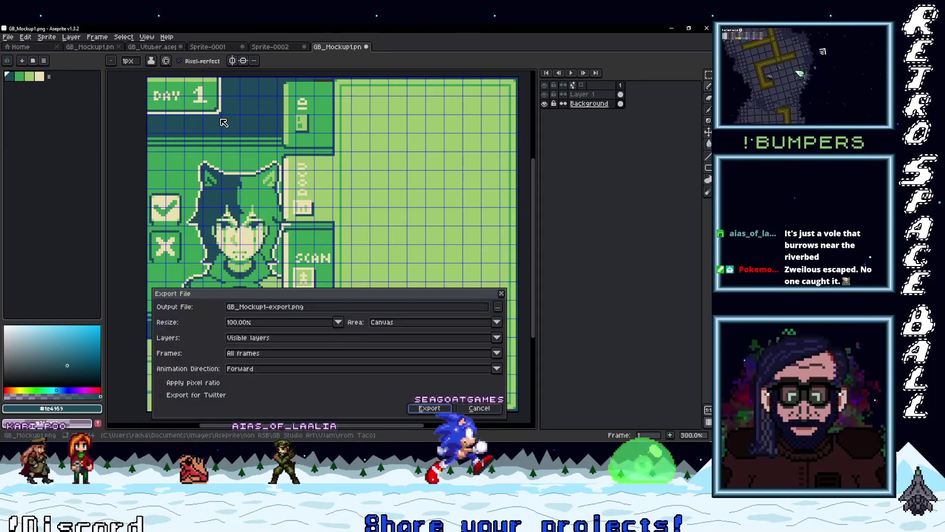
left_click_drag(291, 306, 265, 307)
key("BackSpace")
type("DocTes")
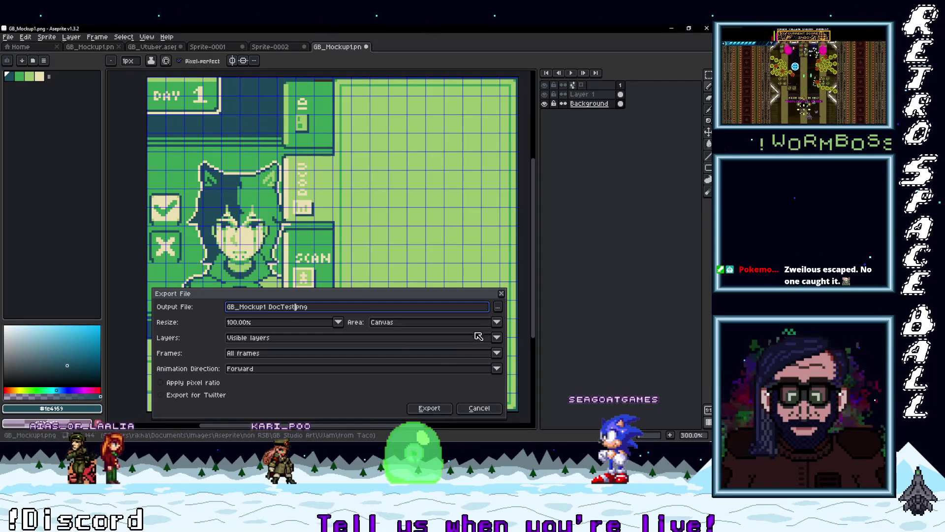
left_click(497, 309)
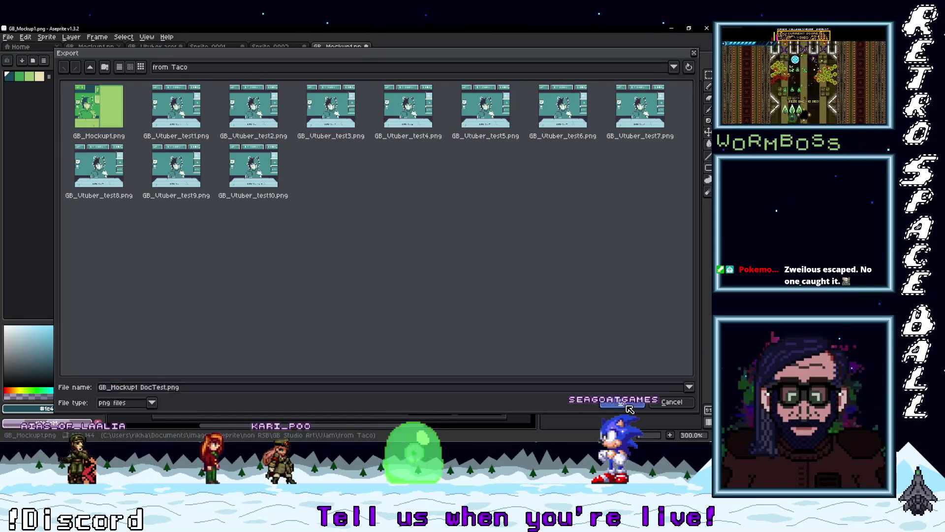
left_click(629, 408)
left_click(428, 407)
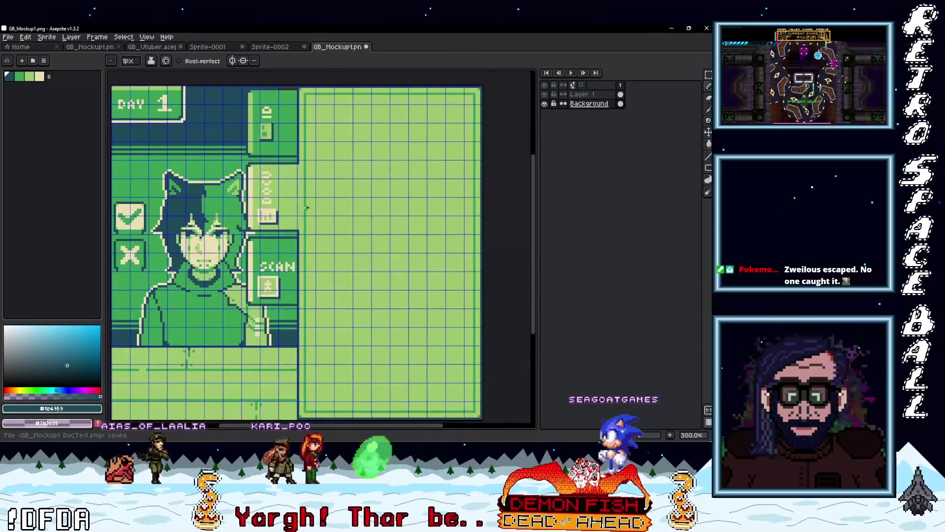
scroll(291, 221, "up", 1)
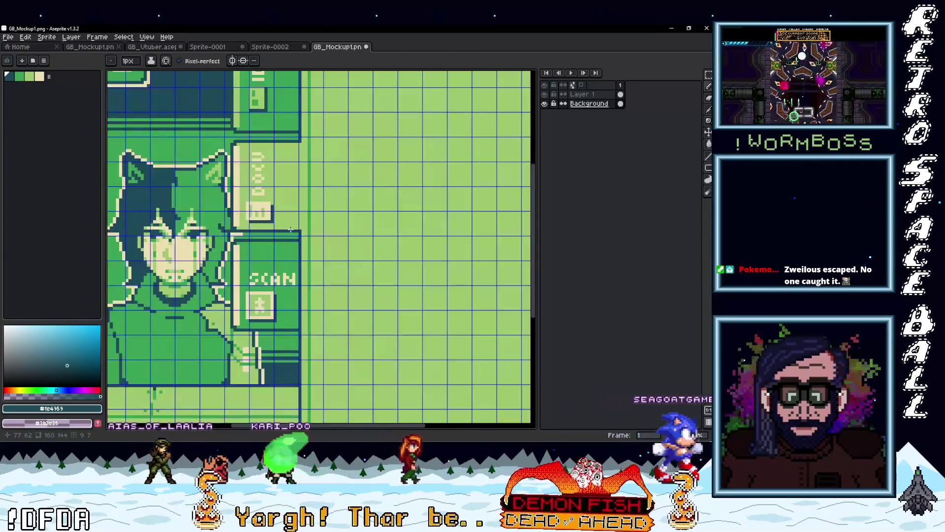
Sample light green #a0c76f from the mockup and undo a mistaken fill with it
scroll(291, 227, "down", 1)
left_click_drag(302, 191, 299, 227)
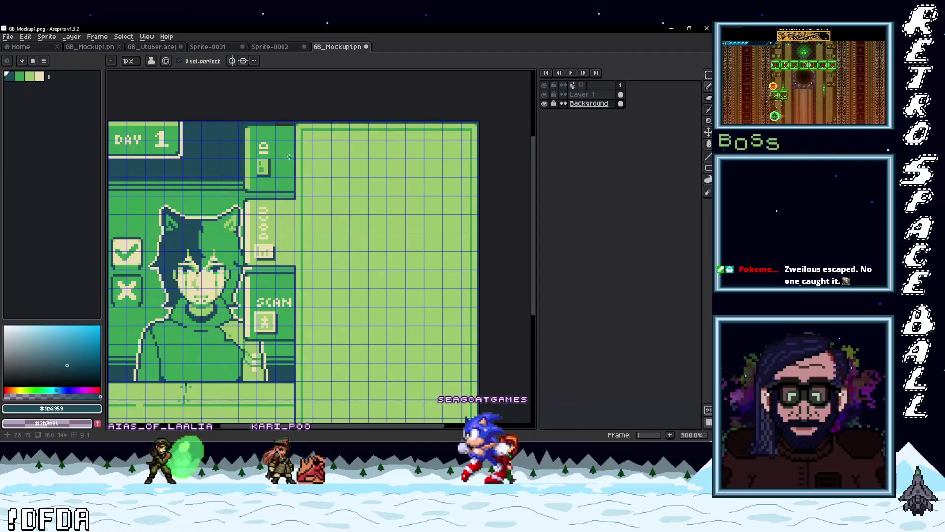
key("alt")
left_click(287, 219, "alt")
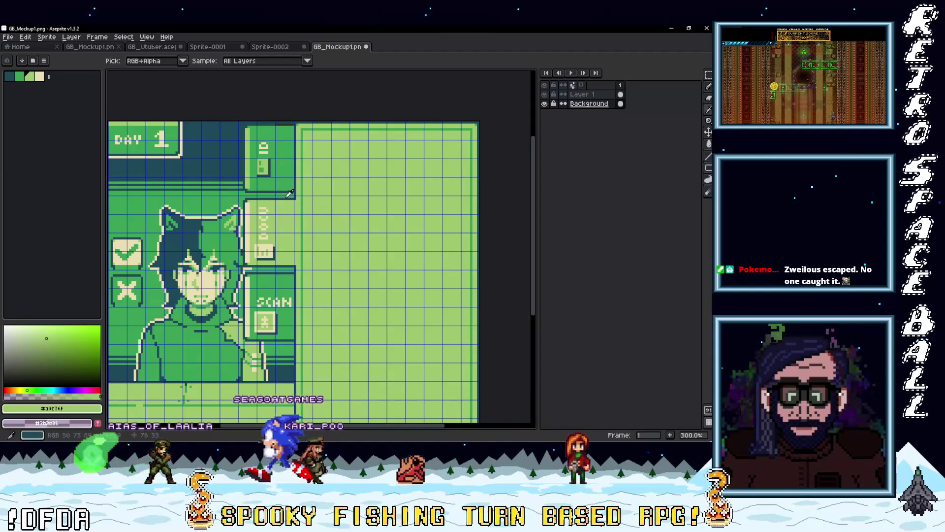
left_click(283, 171)
key("ctrl+z")
Enable Contiguous and bucket-fill the top-right side panel a darker green
left_click(181, 61)
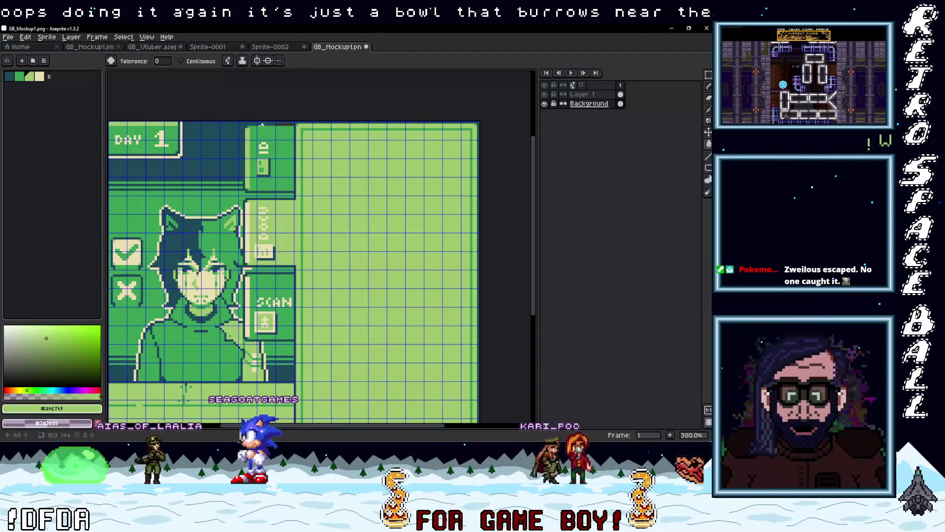
left_click(285, 173)
key("ctrl+z")
key("ctrl+y")
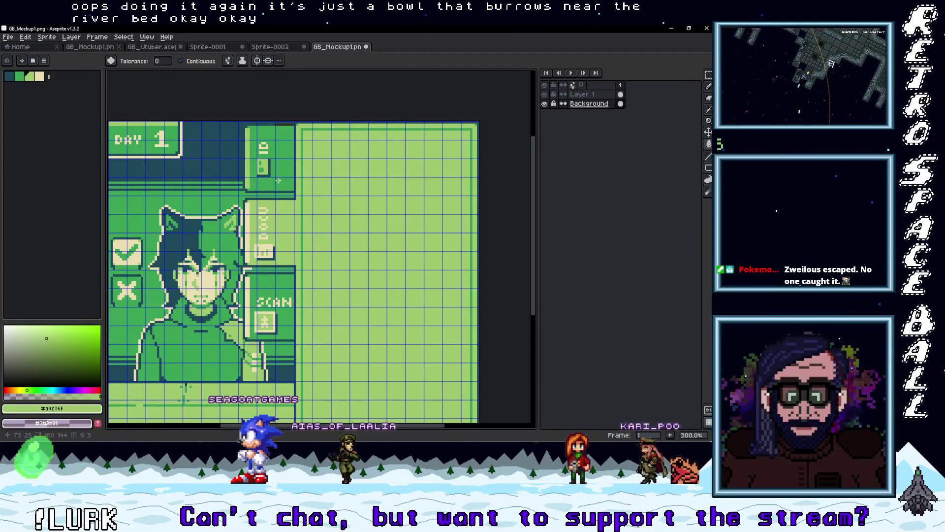
scroll(263, 182, "down", 5)
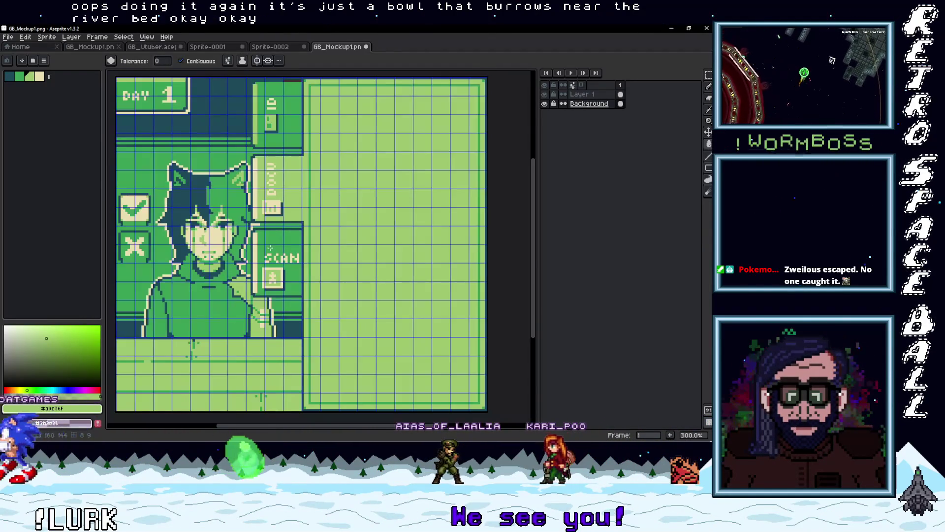
key("g")
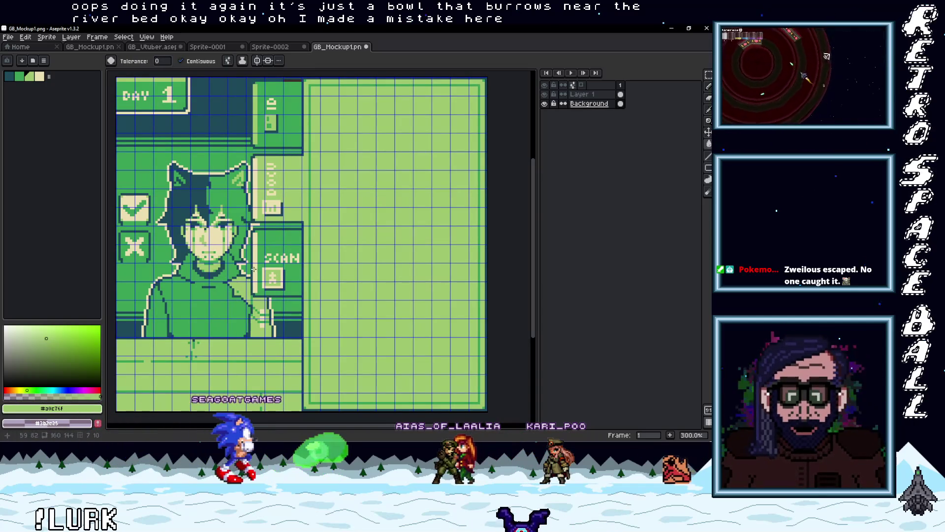
left_click(8, 37)
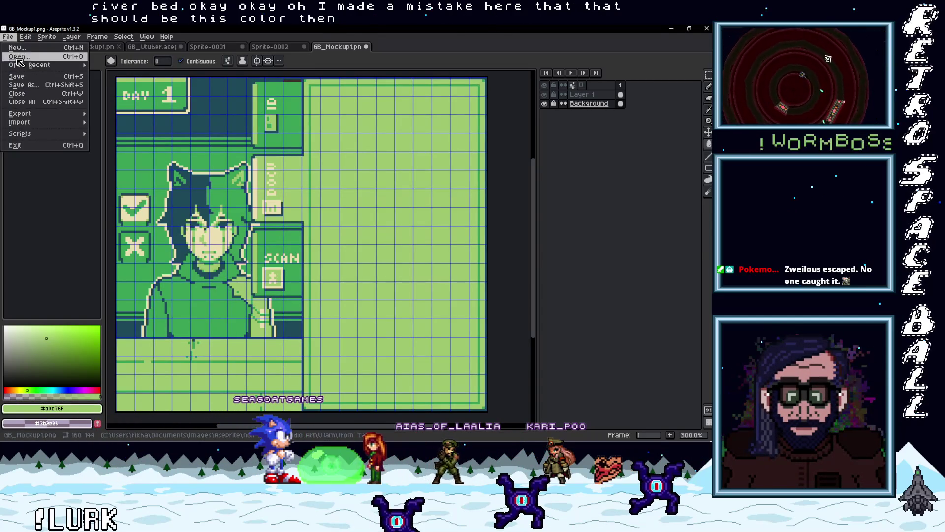
Re-export the corrected mockup to GB_Mockup1 DocTest.png, confirming the overwrite
mouse_move(29, 65)
mouse_move(20, 113)
left_click(114, 114)
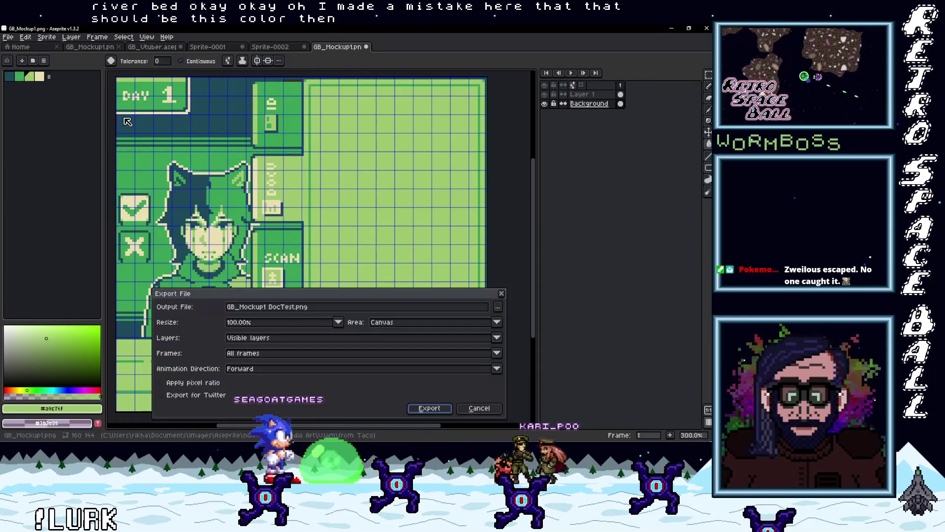
left_click(417, 410)
left_click(331, 257)
scroll(370, 227, "right", 2)
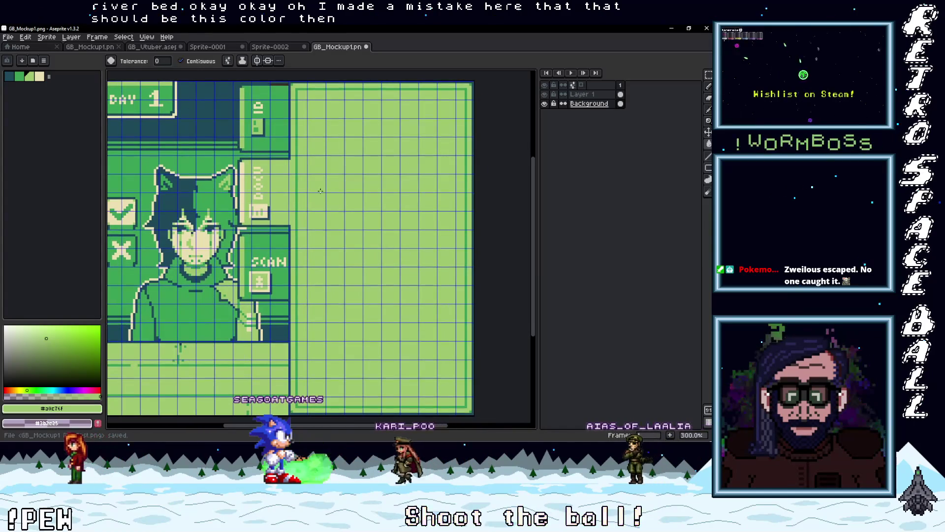
scroll(280, 190, "up", 2)
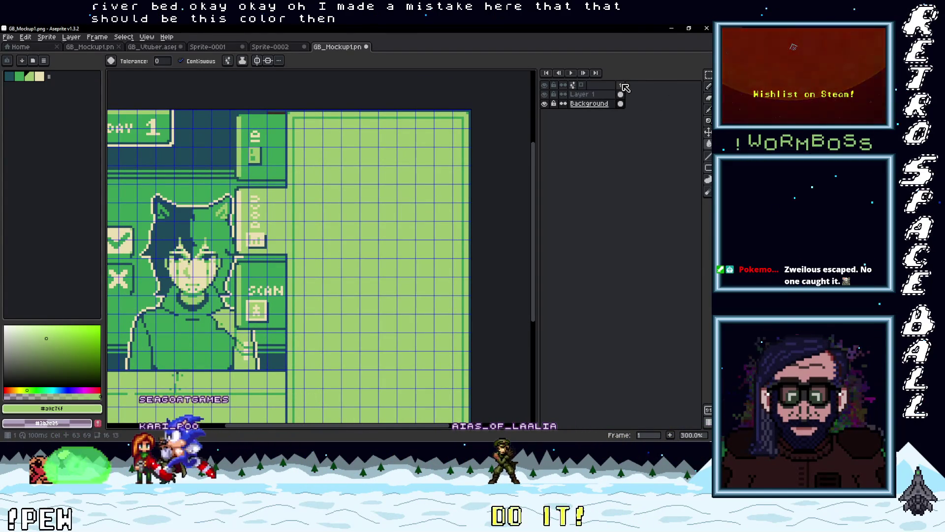
Merge Layer 1 down into the Background layer
right_click(589, 98)
mouse_move(603, 111)
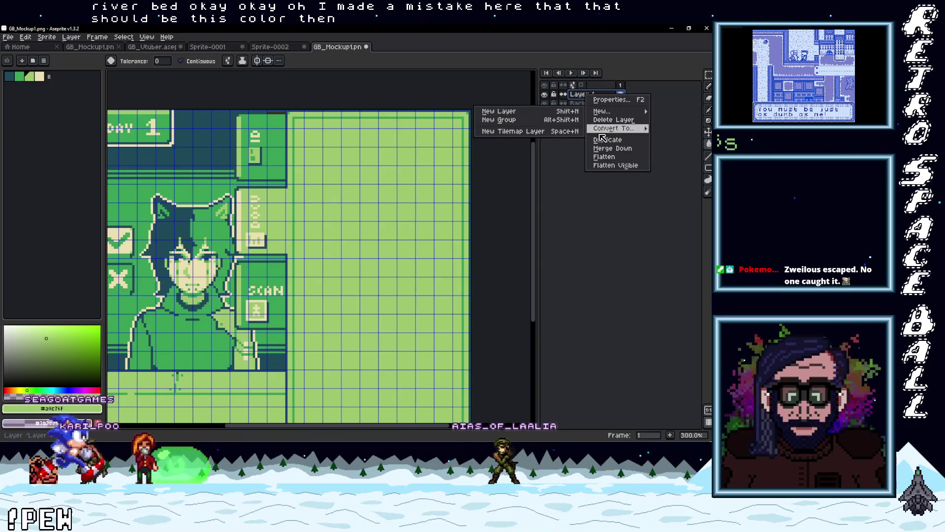
left_click(612, 148)
Add two new frames so the sprite has three frames
right_click(622, 86)
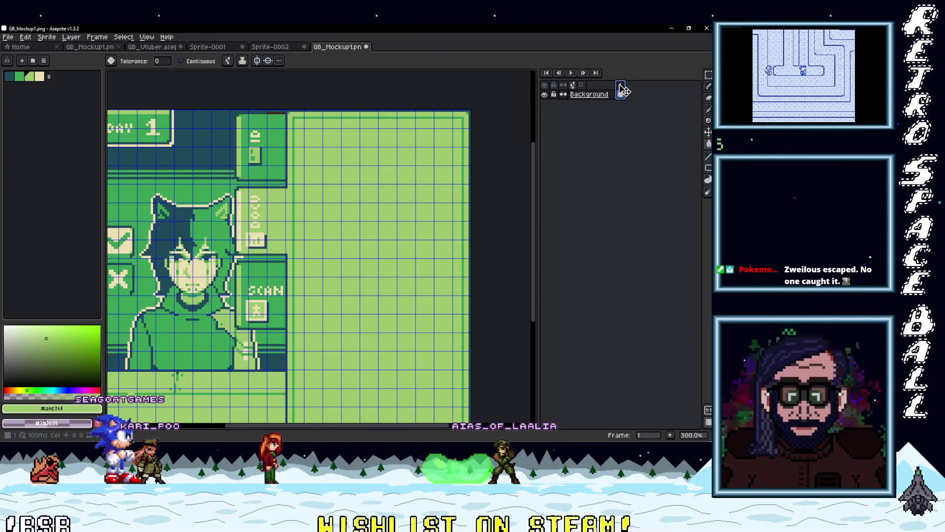
right_click(621, 88)
left_click(632, 103)
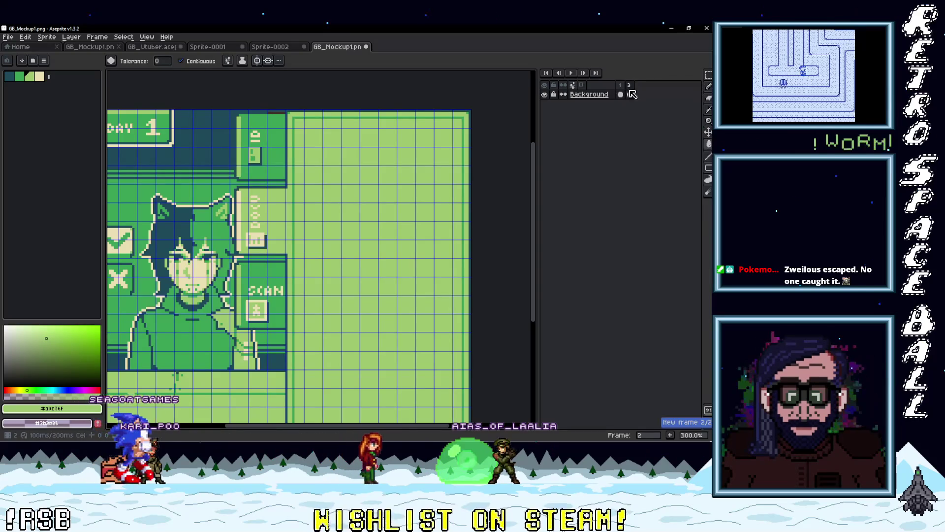
right_click(630, 86)
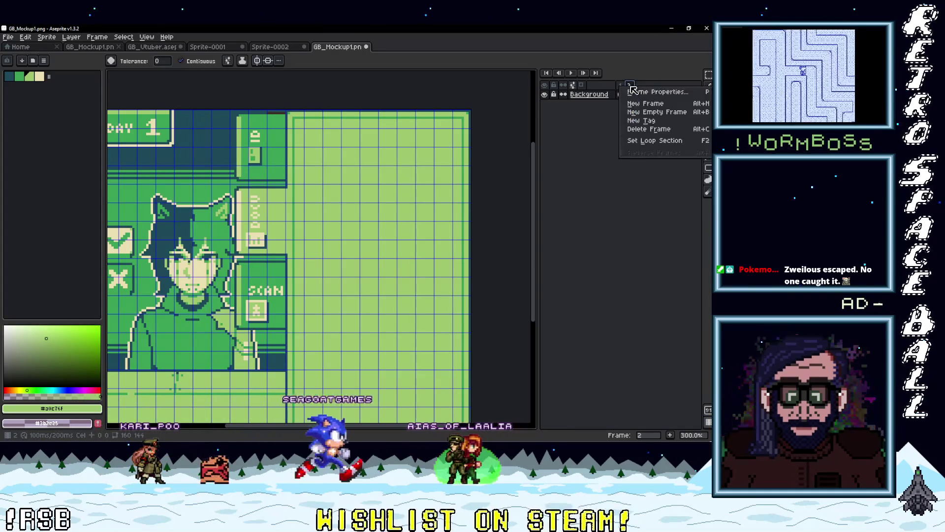
left_click(640, 100)
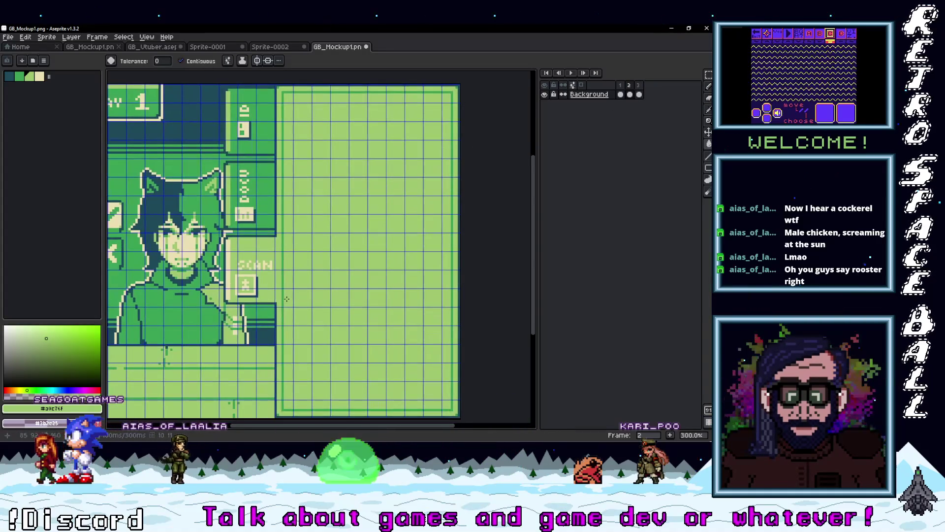
scroll(144, 110, "down", 1)
Export the mockup with the output name changed to GB_Mockup1 ScanTest.png
left_click(7, 37)
mouse_move(25, 118)
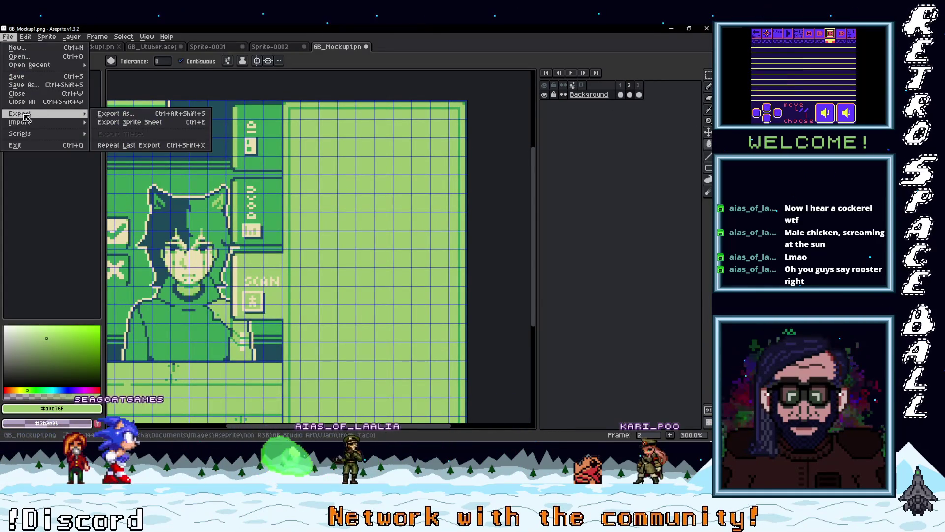
left_click(101, 114)
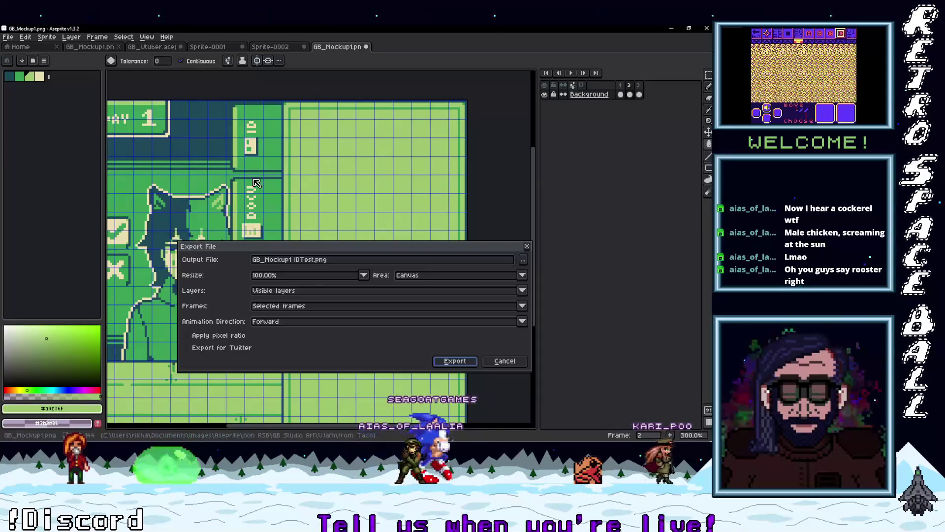
left_click(298, 259)
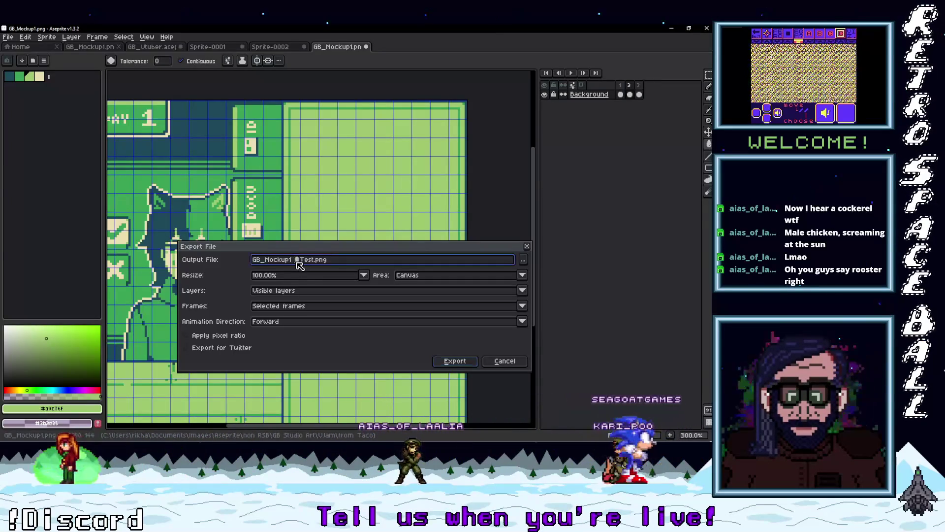
type("Sca")
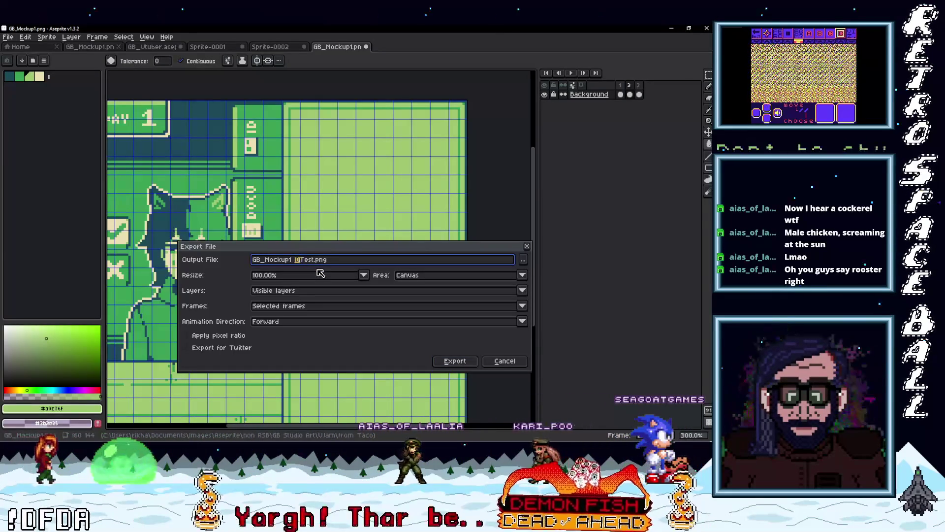
type("n")
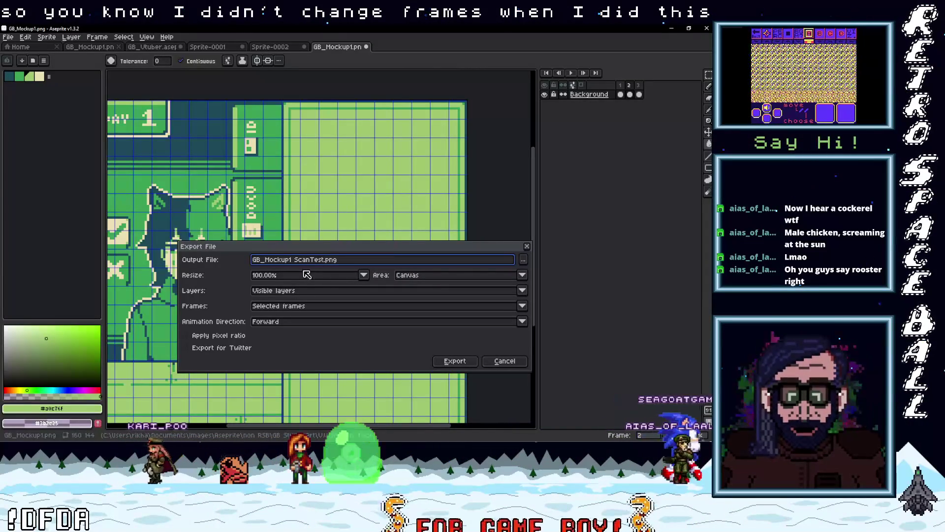
left_click(455, 360)
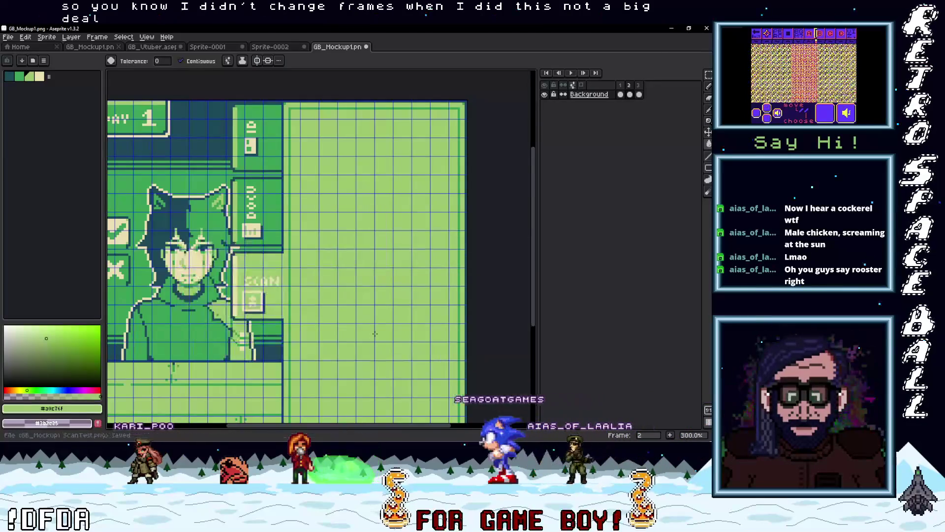
scroll(312, 272, "down", 1)
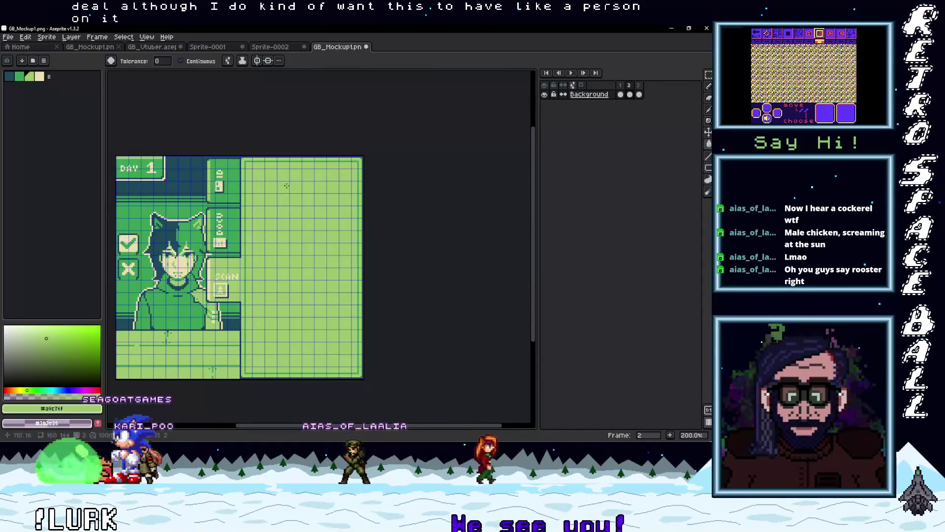
Switch to the mirrored pencil and centre the vertical symmetry axis on the blank right panel
key("b")
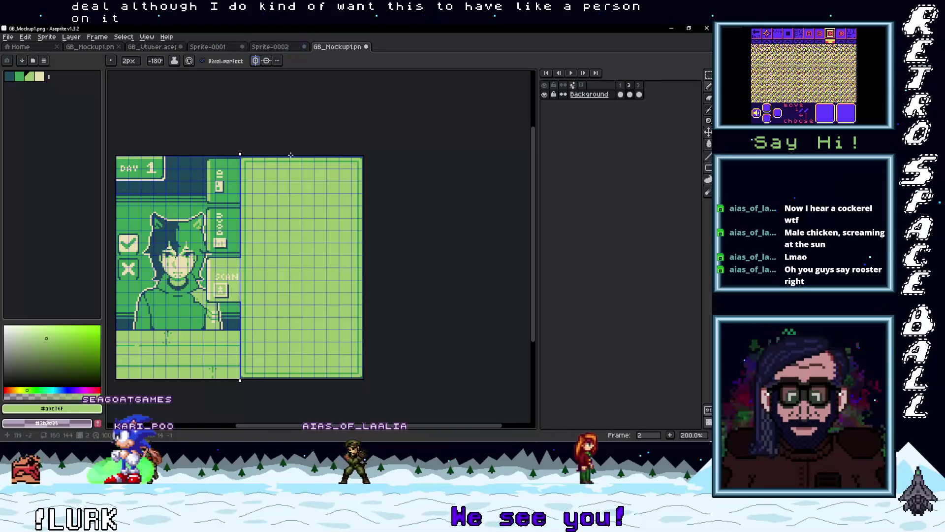
left_click_drag(299, 236, 301, 276)
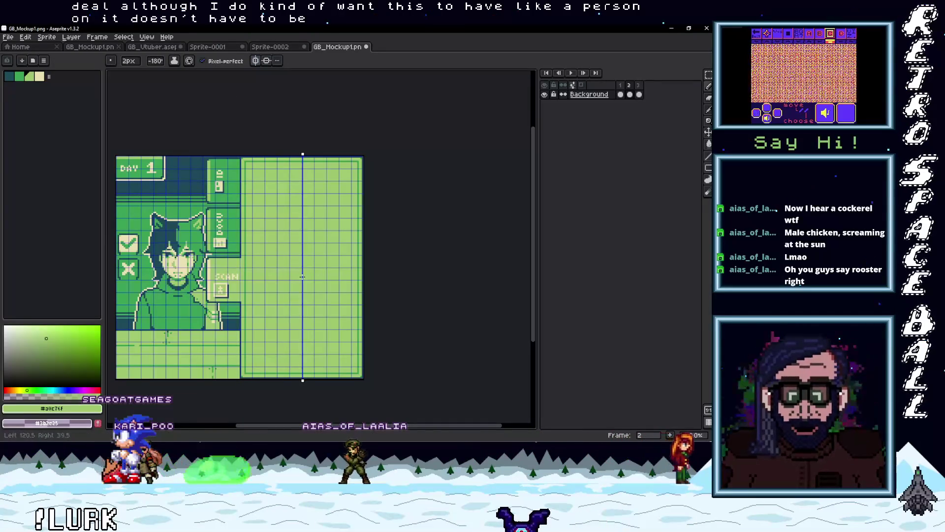
scroll(281, 322, "up", 1)
left_click_drag(293, 296, 271, 296)
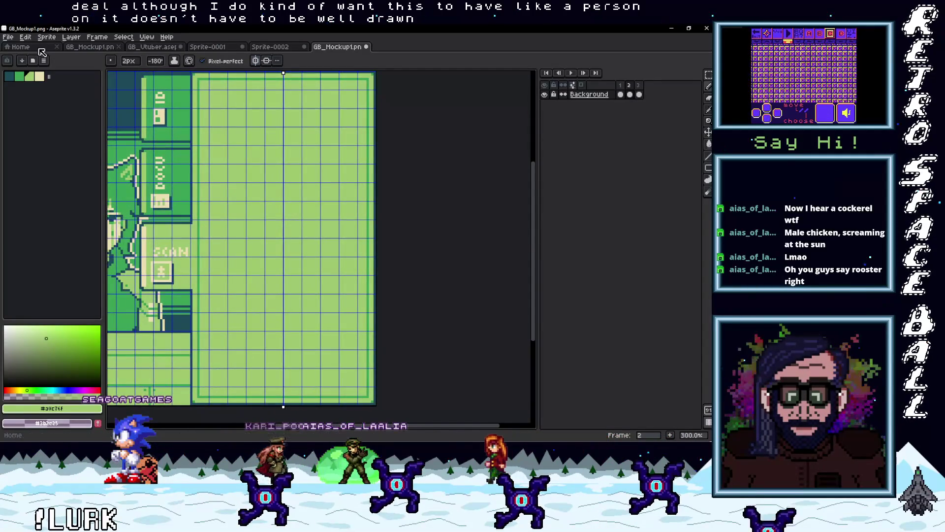
From the Home page, browse up to the backgrounds folder and open Prototype BG.aseprite
left_click(19, 47)
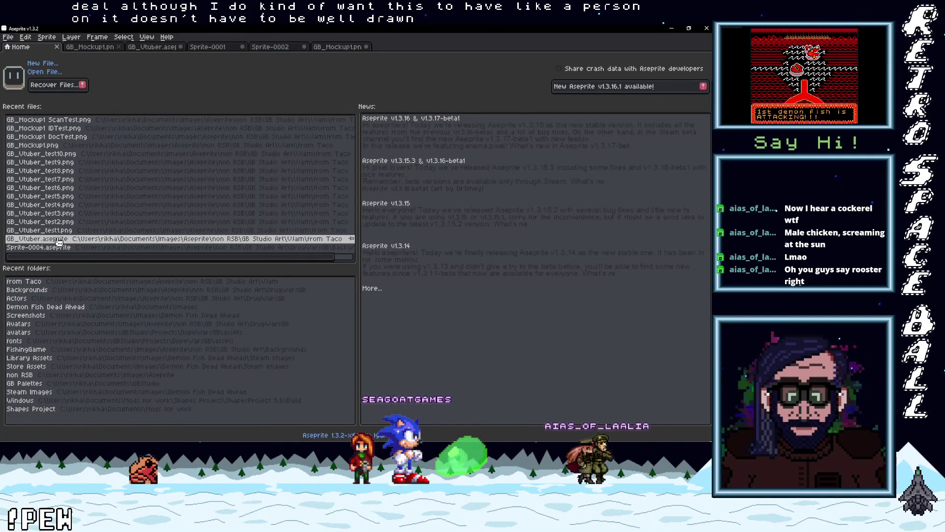
left_click(50, 73)
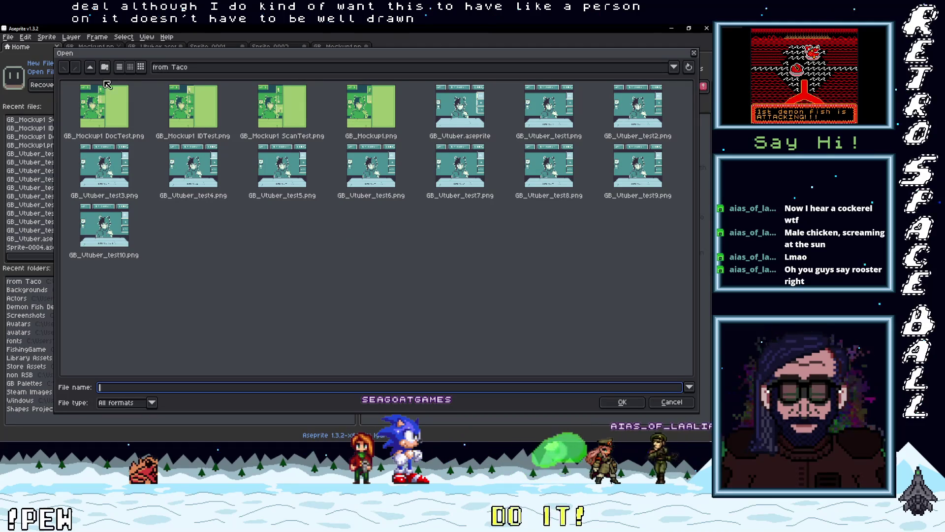
left_click(91, 68)
double_click(140, 120)
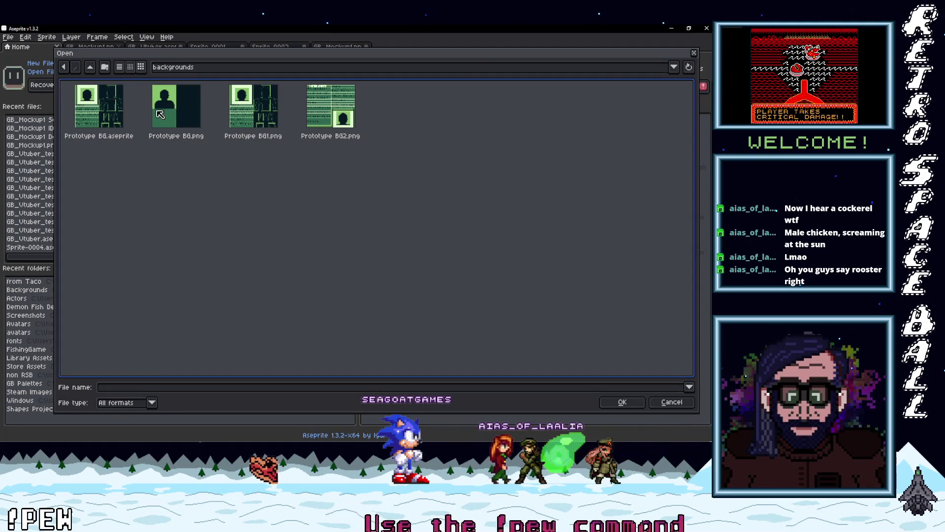
double_click(110, 113)
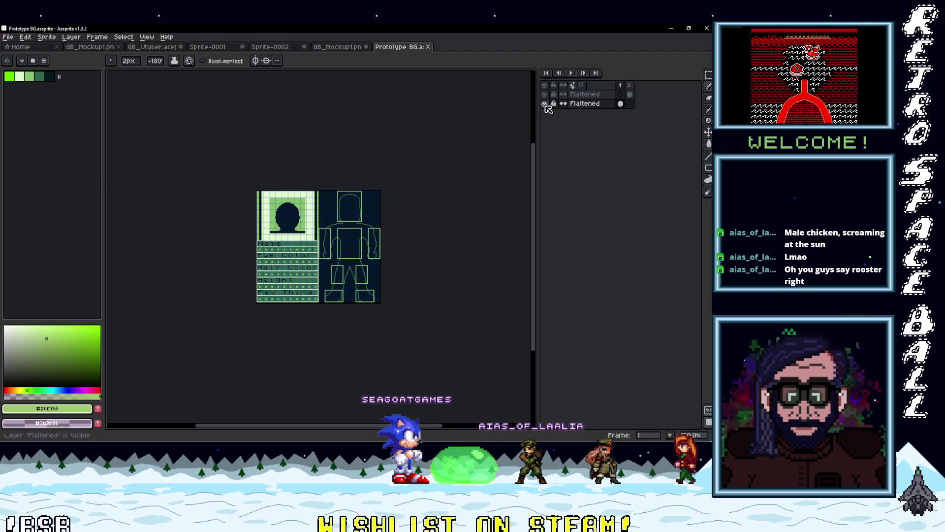
Check Prototype BG's frames 1 and 2, then compare it against the GB_Mockup1.png tab
scroll(362, 266, "up", 2)
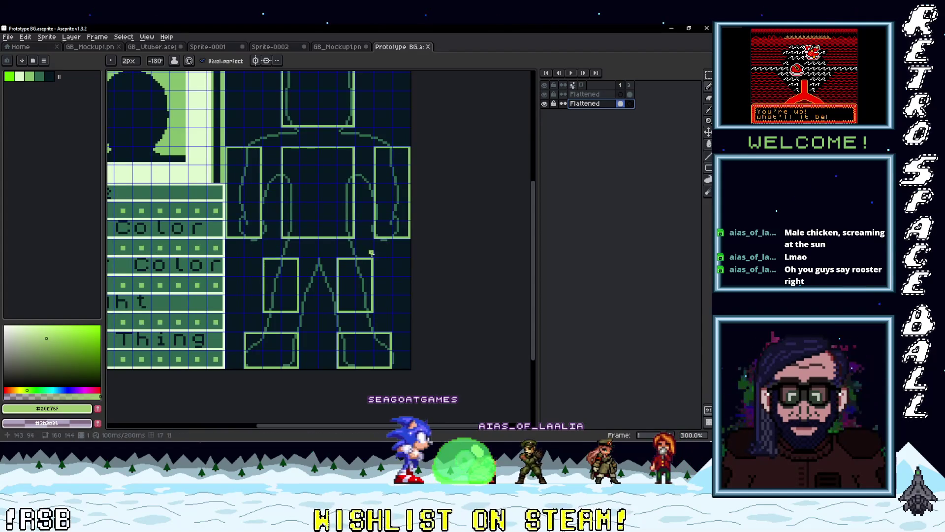
left_click(628, 85)
left_click(621, 84)
scroll(331, 292, "down", 1)
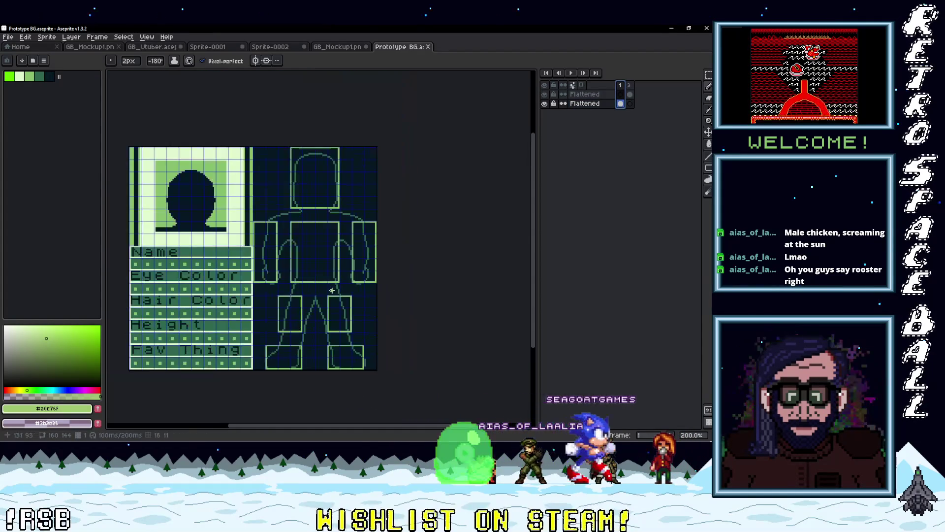
scroll(335, 287, "up", 1)
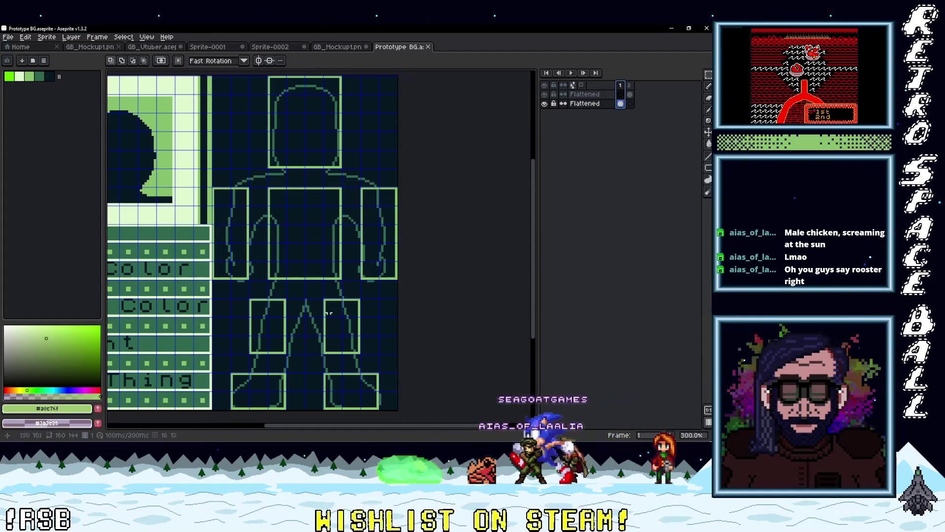
left_click(340, 48)
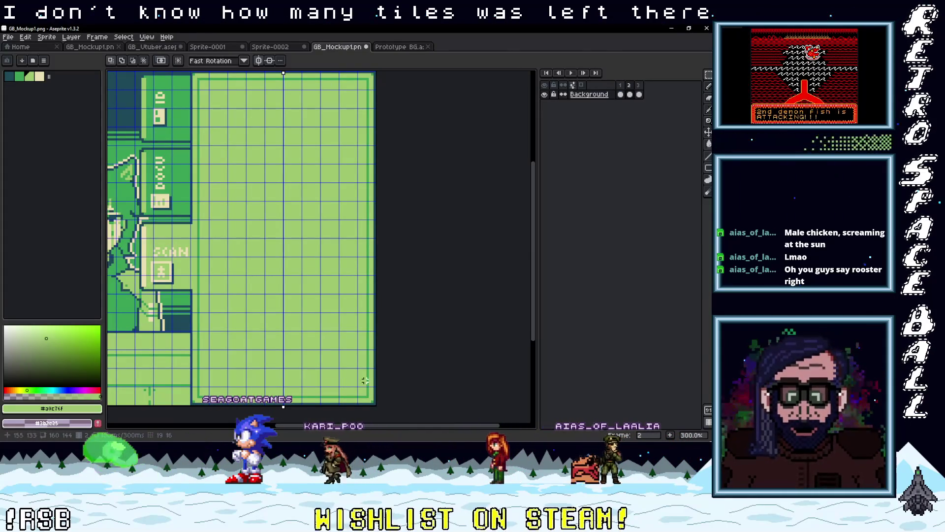
left_click(397, 47)
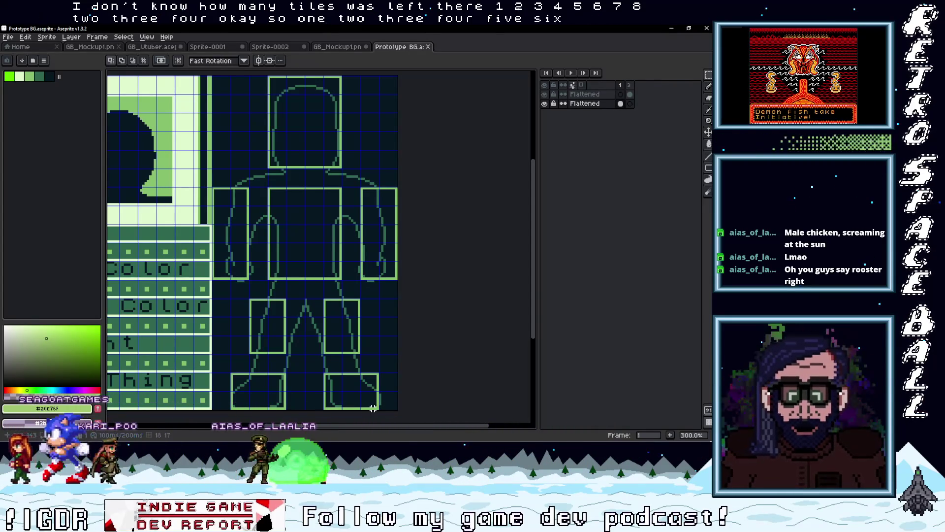
scroll(373, 408, "up", 1)
Select the figure outline in Prototype BG and move to the GB_Mockup1.png tab
mouse_move(200, 206)
left_mouse_down()
mouse_move(199, 125)
mouse_move(187, 113)
left_mouse_up()
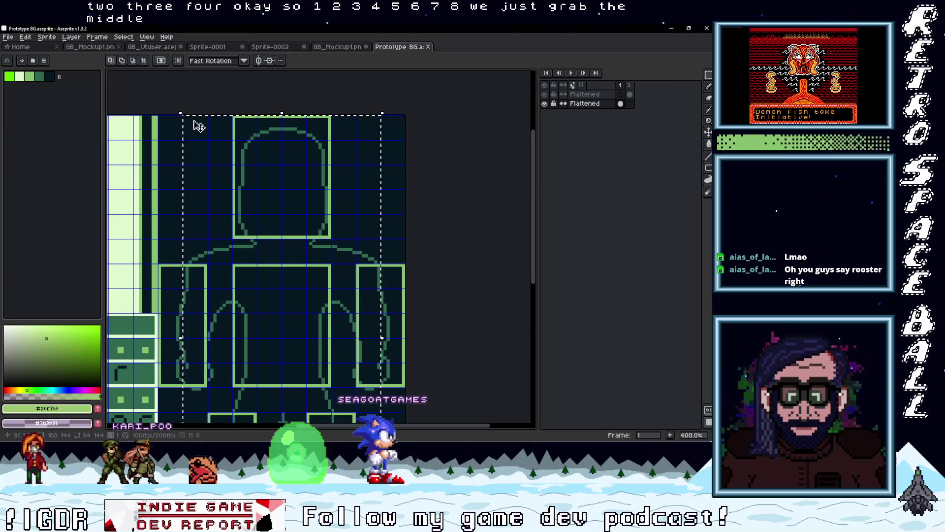
scroll(267, 297, "down", 2)
scroll(310, 299, "up", 1)
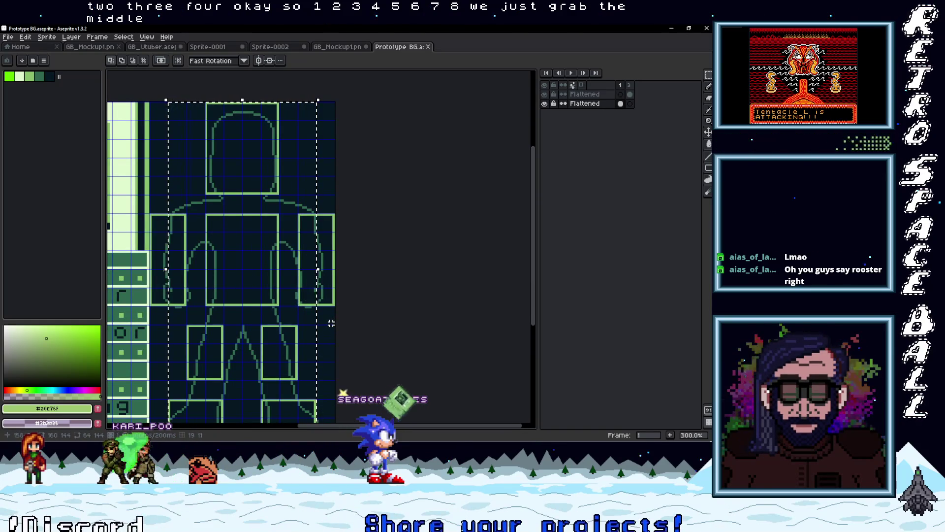
left_click(260, 279)
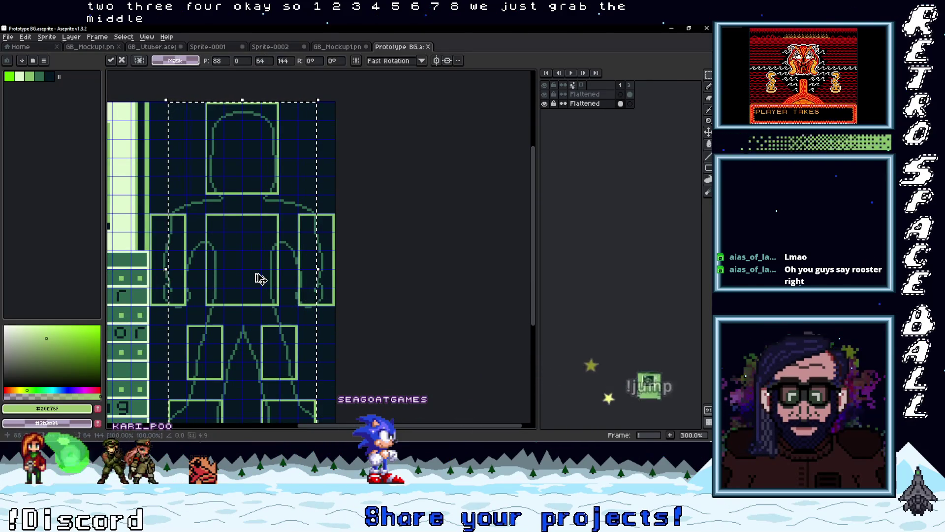
left_click(339, 48)
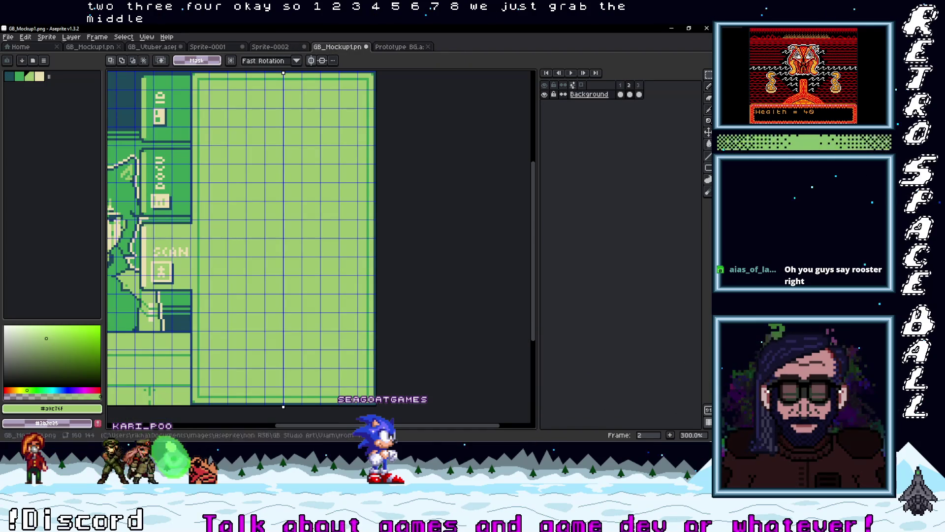
left_click_drag(253, 232, 257, 226)
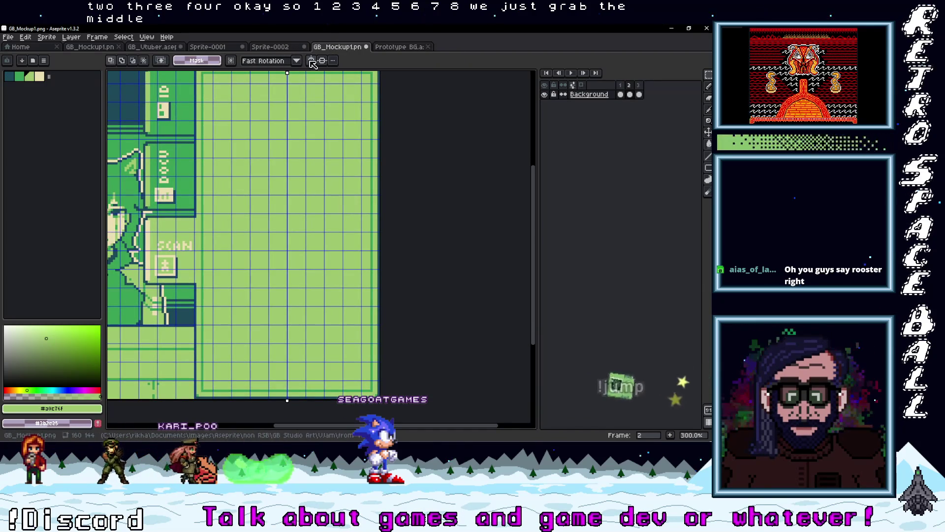
Add a new layer above Background, paste the figure onto it, then cut it back out
right_click(588, 95)
mouse_move(602, 114)
left_click(497, 112)
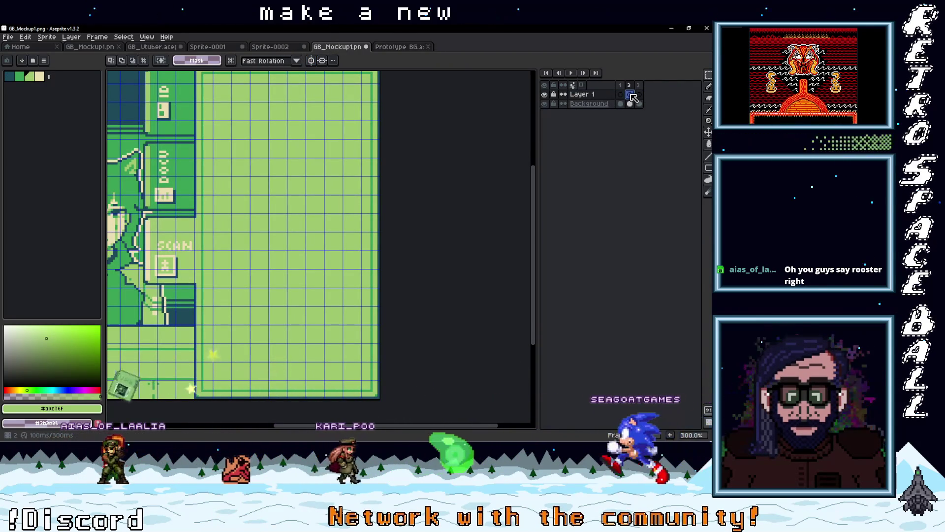
key("ctrl+v")
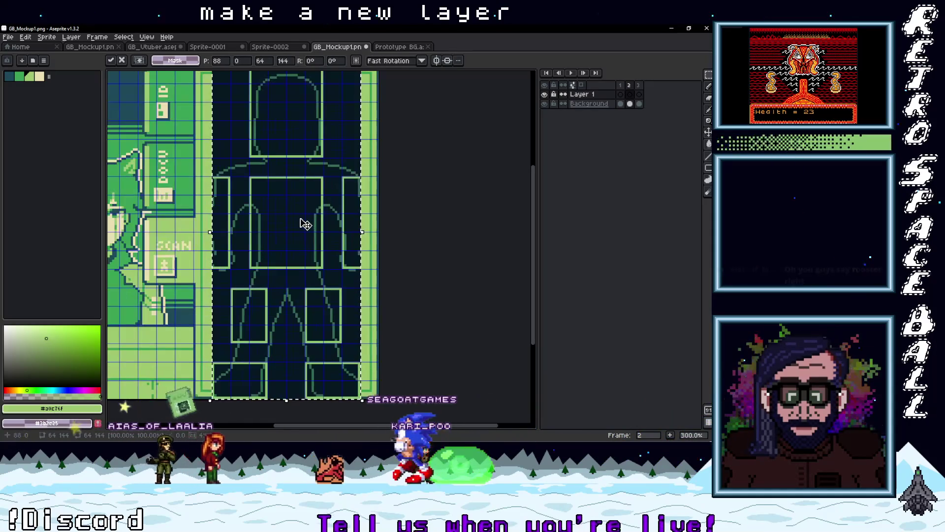
key("Return")
scroll(328, 266, "up", 1)
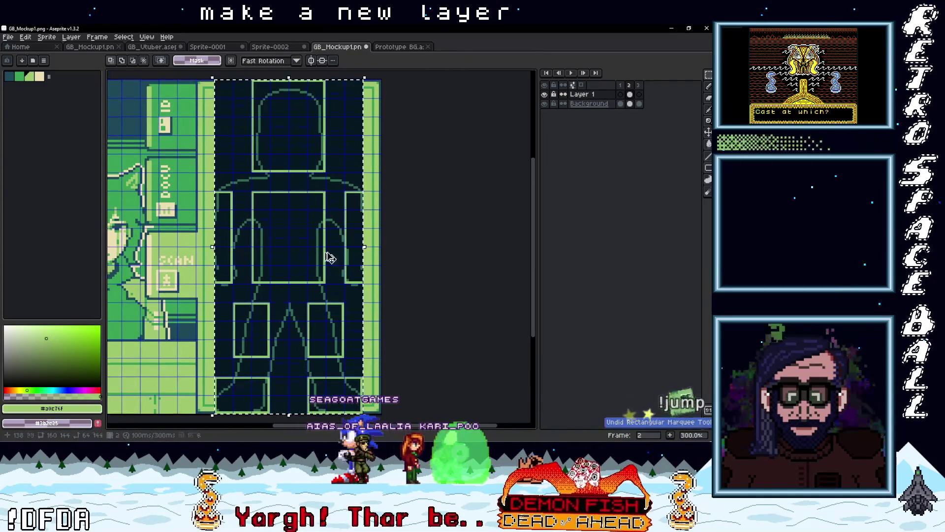
key("ctrl+x")
Paste the figure back into Prototype BG, commit it, and select the whole template
key("ctrl+Tab")
key("ctrl+v")
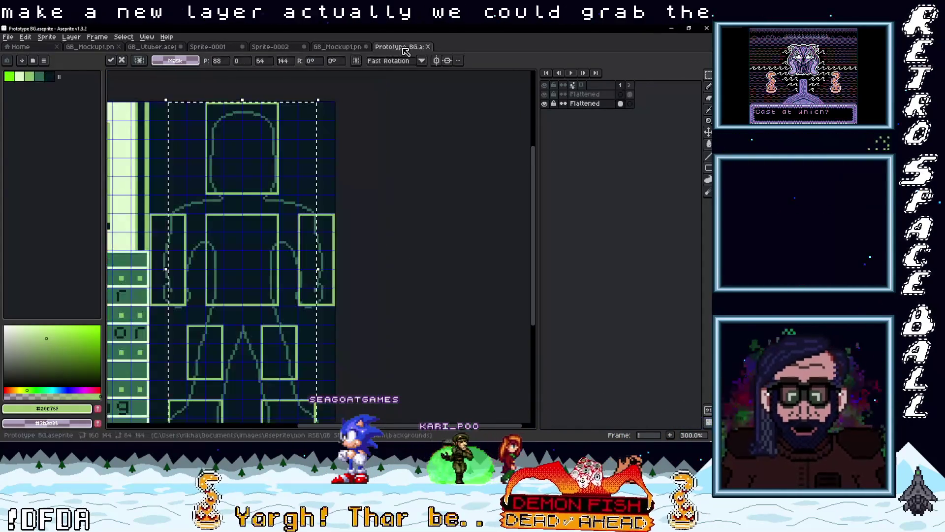
scroll(307, 348, "down", 3)
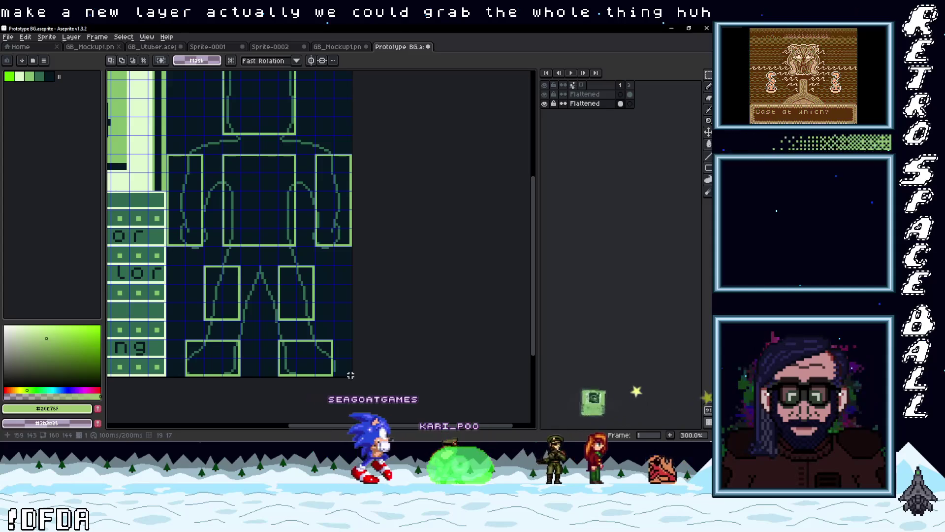
scroll(296, 320, "up", 7)
left_click(167, 173)
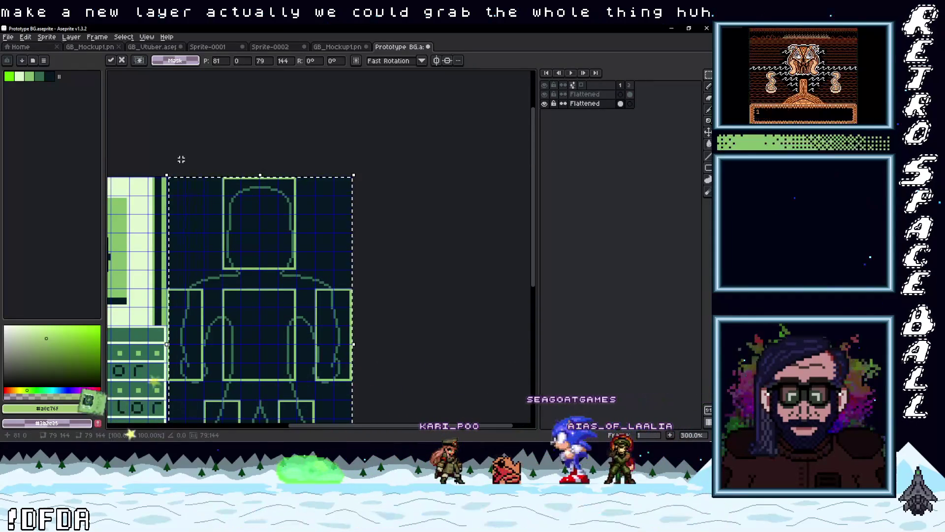
scroll(169, 259, "up", 4)
key("Return")
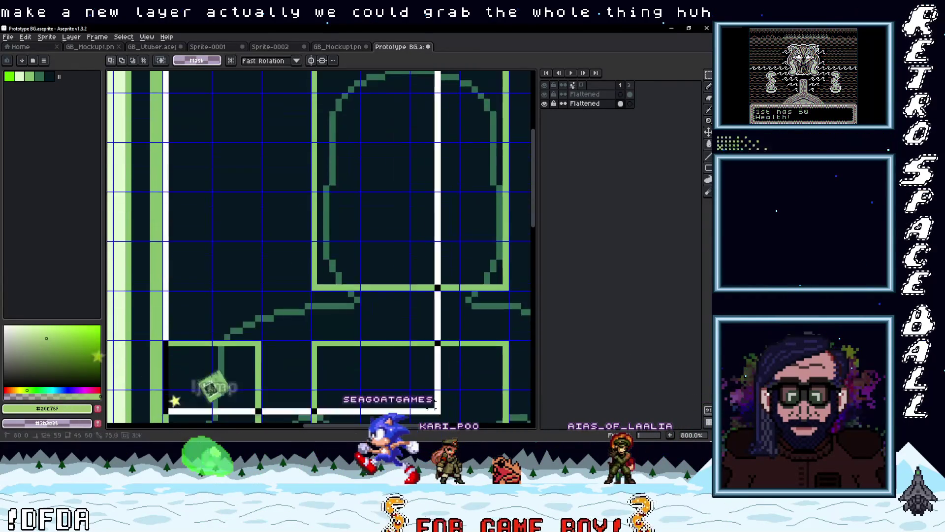
scroll(362, 239, "down", 5)
scroll(363, 239, "down", 5)
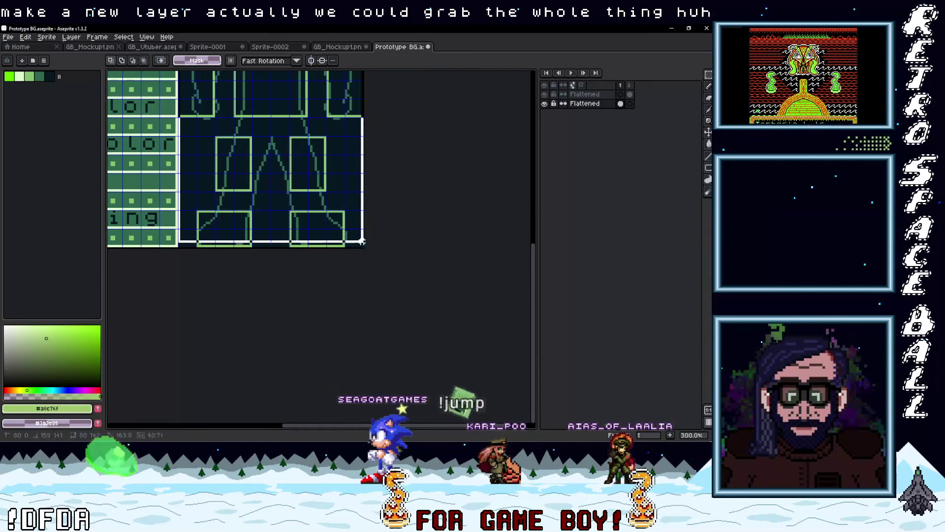
left_click_drag(363, 240, 365, 249)
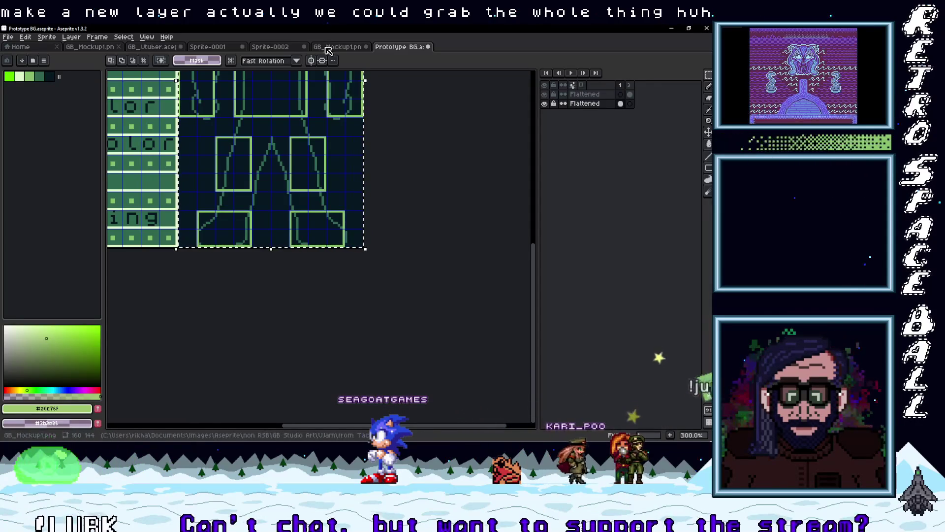
left_click(325, 47)
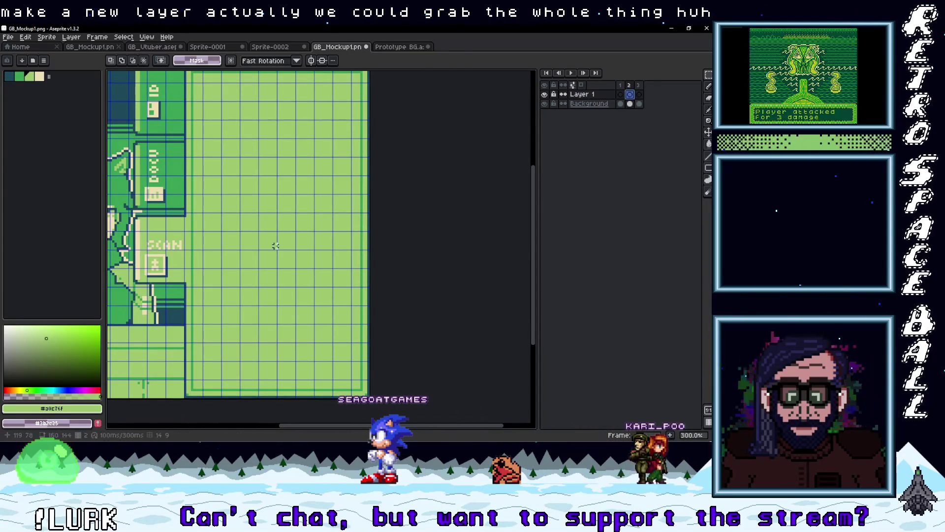
Paste the copied figure outline beside the character in the mockup
key("ctrl+v")
scroll(380, 259, "down", 2)
scroll(348, 259, "up", 2)
scroll(304, 278, "down", 1)
scroll(347, 203, "up", 2)
scroll(346, 238, "down", 2)
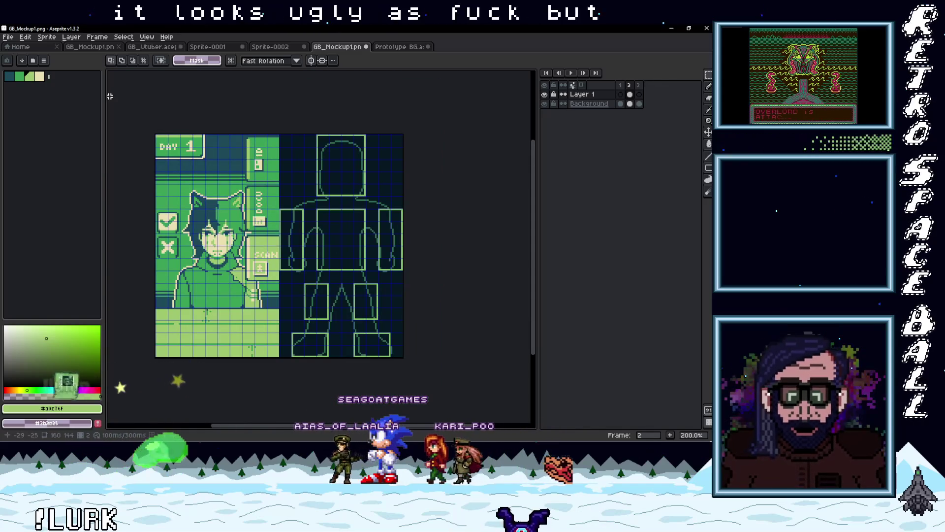
Export the mockup over GB_Mockup1 ScanTest.png, confirming the overwrite
left_click(11, 37)
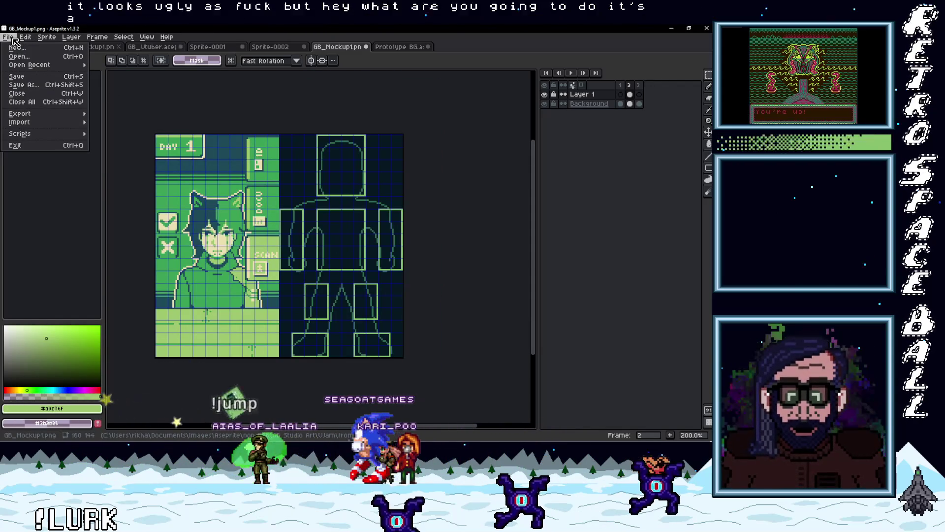
mouse_move(30, 113)
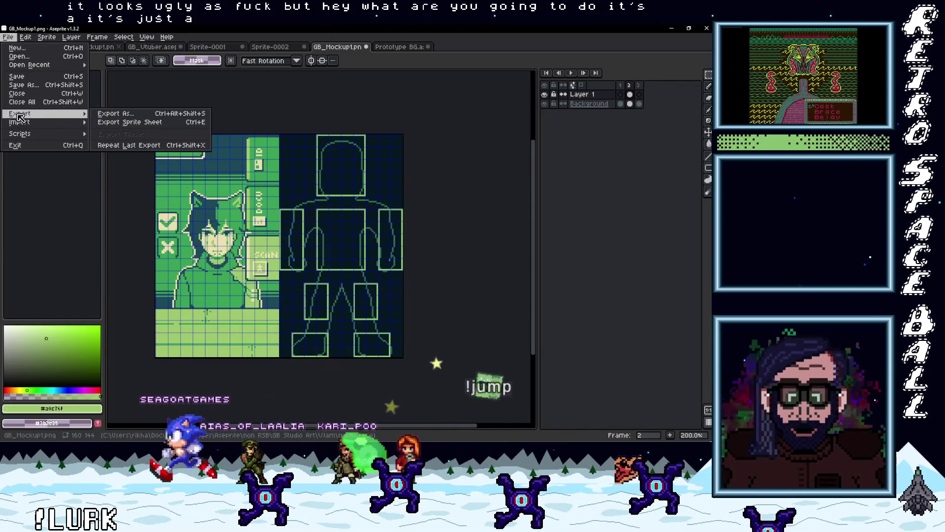
left_click(108, 112)
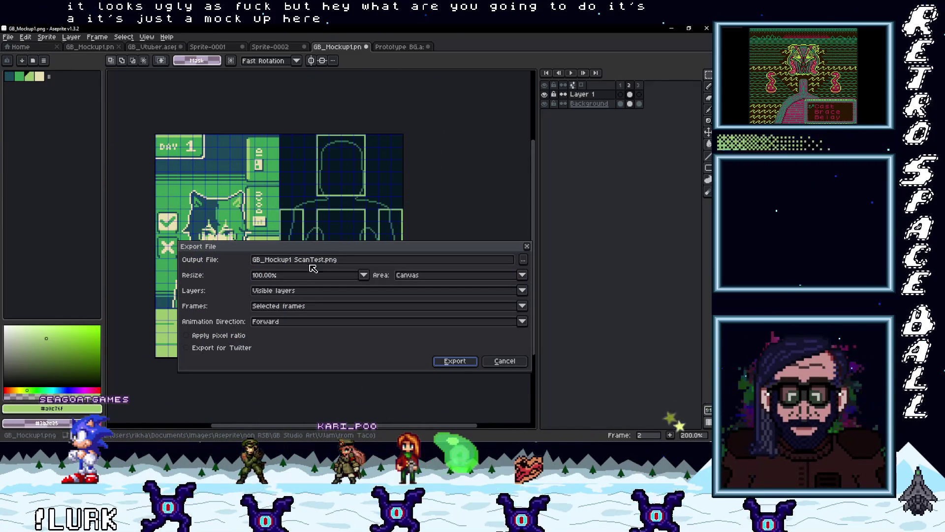
left_click(463, 363)
left_click(354, 257)
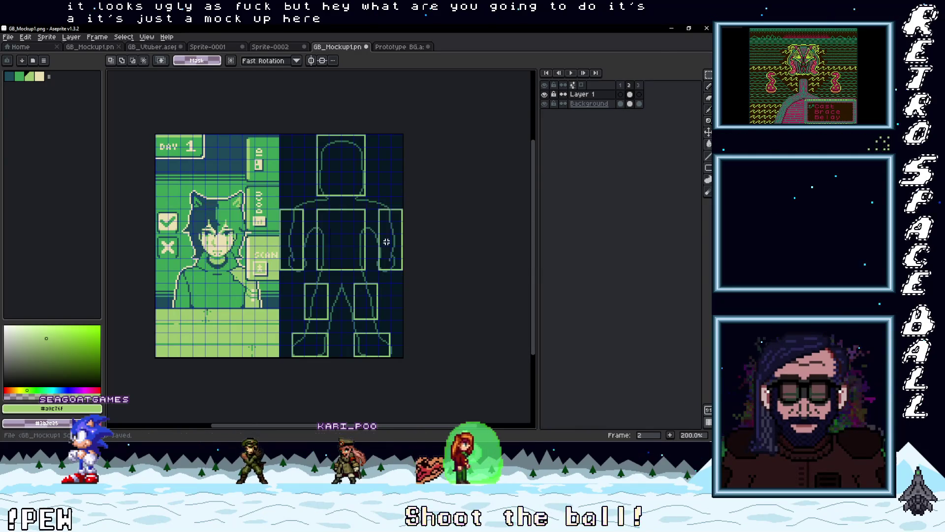
Back in GB Studio, swap NPC 1 and NPC1 File so they sit side by side, then check NPC 1's background list
left_click(672, 29)
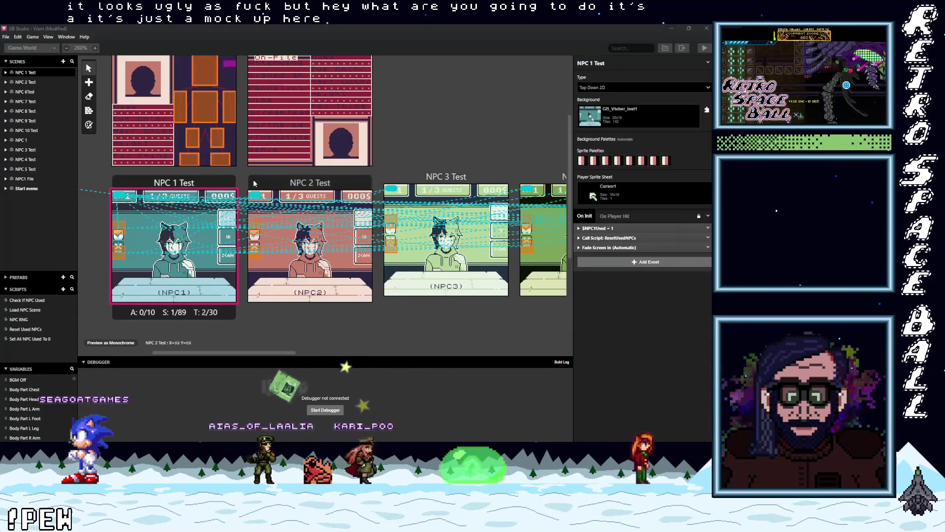
scroll(275, 197, "up", 5)
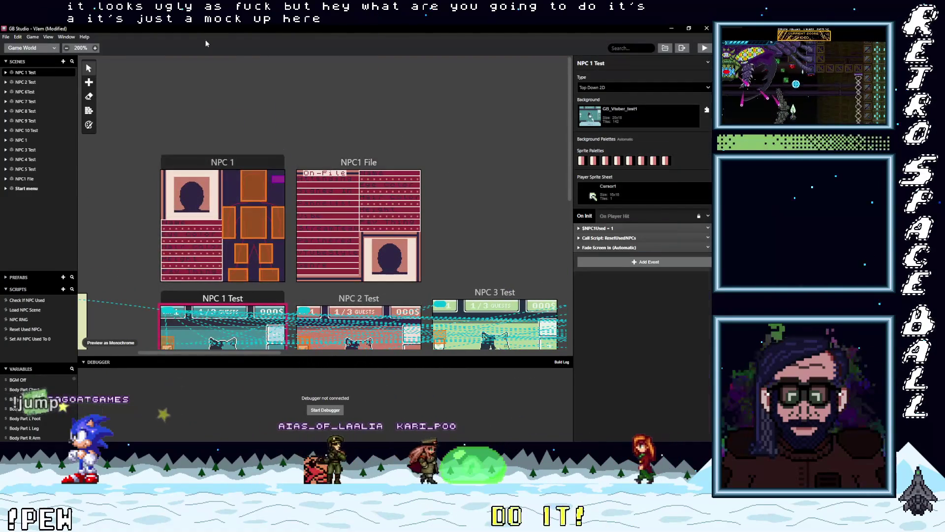
left_click_drag(224, 162, 187, 86)
left_click_drag(331, 161, 356, 85)
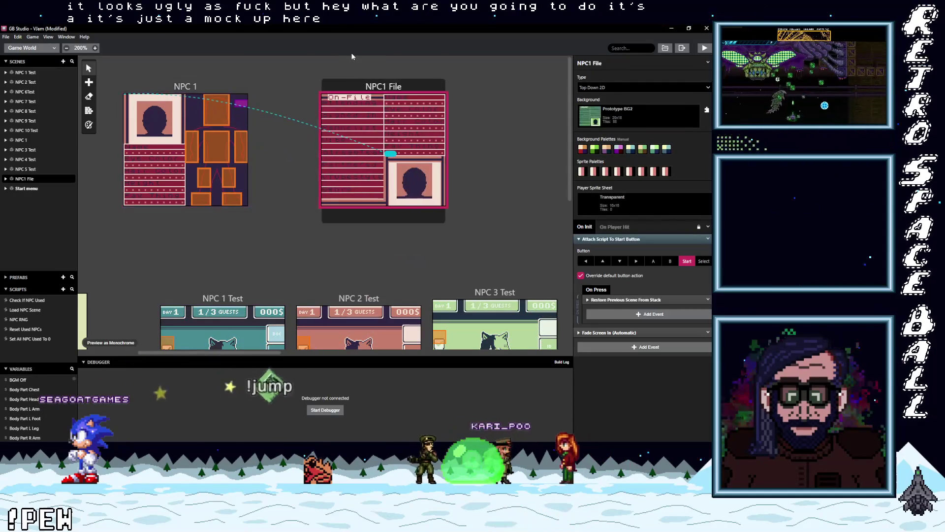
mouse_move(241, 97)
left_mouse_down()
mouse_move(488, 133)
mouse_move(550, 129)
left_mouse_up()
left_click_drag(362, 92, 233, 119)
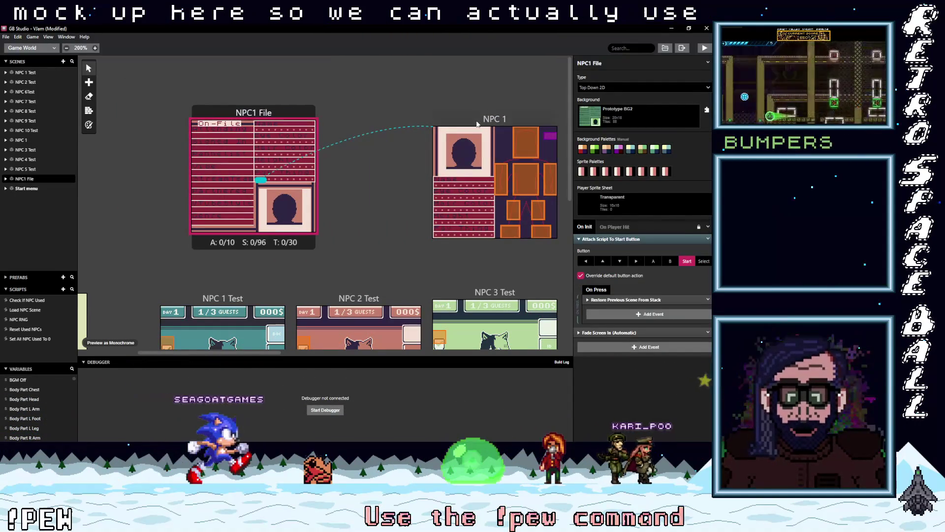
left_click_drag(480, 124, 399, 117)
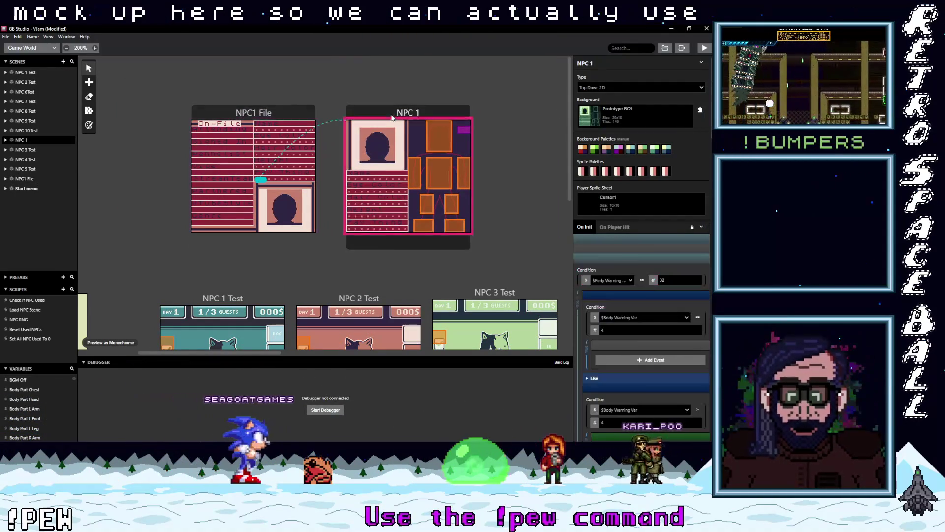
left_click(619, 120)
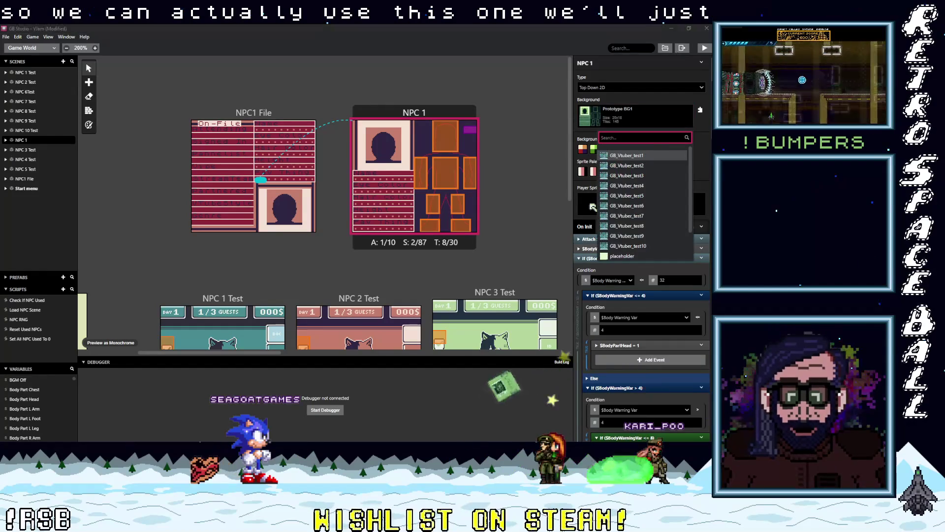
key("Escape")
In File Explorer, copy GB_Mockup1 DocTest, IDTest and ScanTest, then switch back to GB Studio
left_click(675, 91)
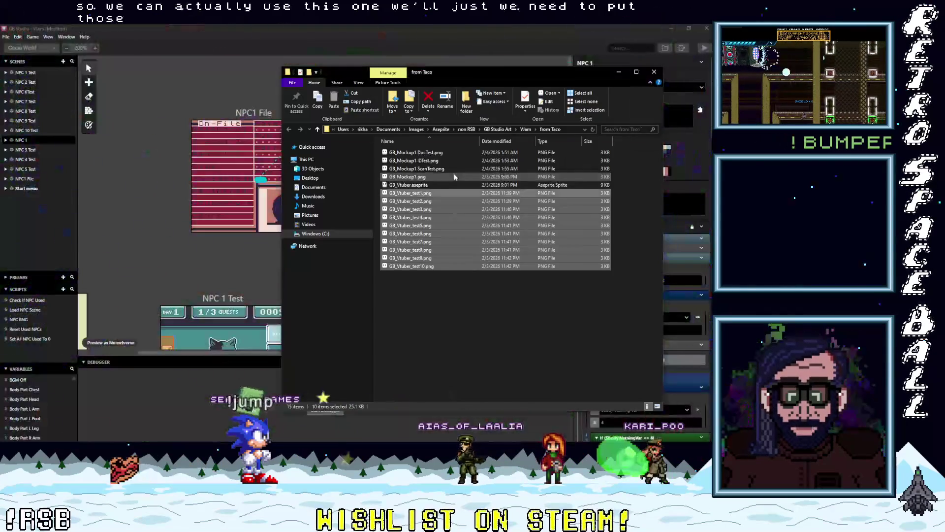
left_click(456, 305)
left_click(439, 169)
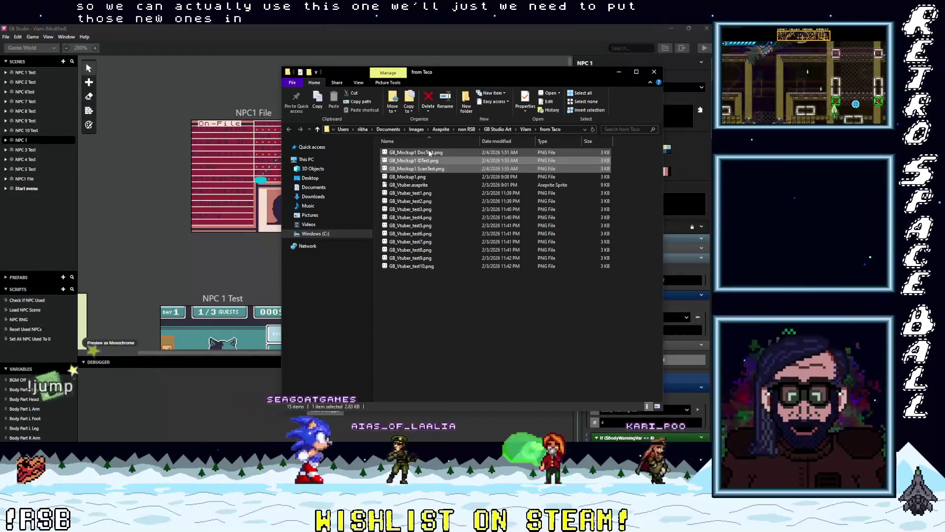
left_click(429, 155, "shift")
right_click(430, 156)
left_click(414, 330)
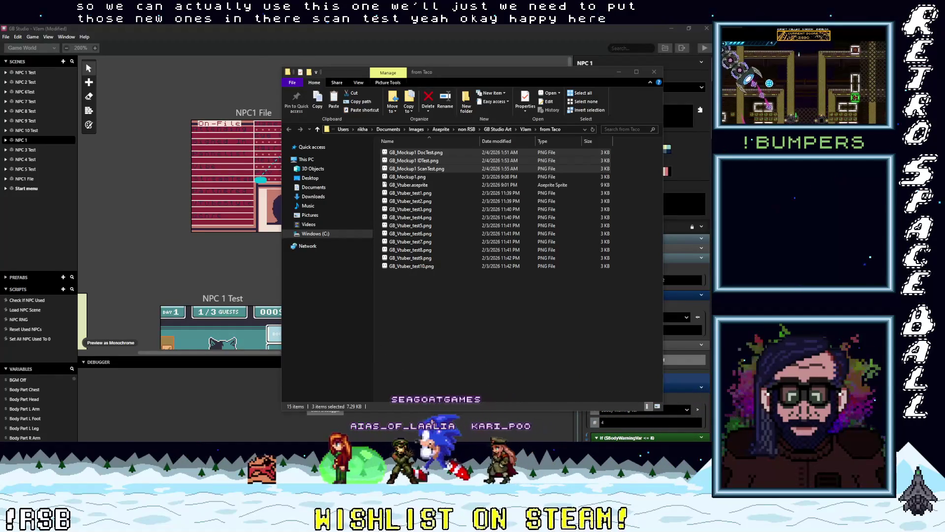
left_click(318, 35)
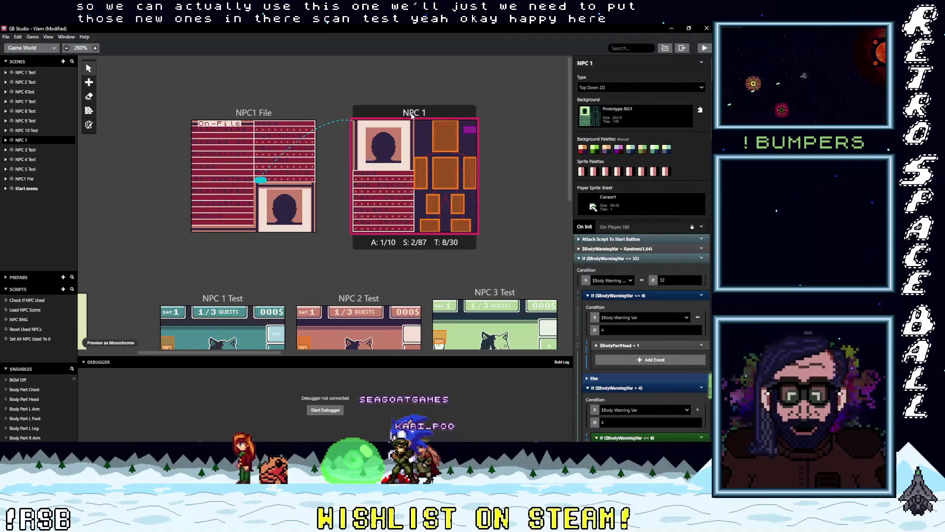
Give NPC 1 the GB_Mockup1 ScanTest background with automatic palettes
left_click(635, 114)
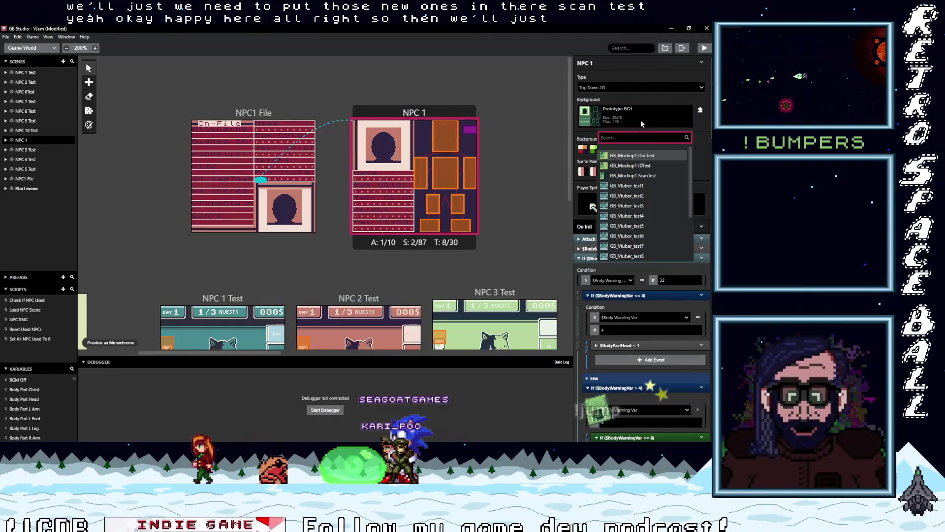
left_click(646, 175)
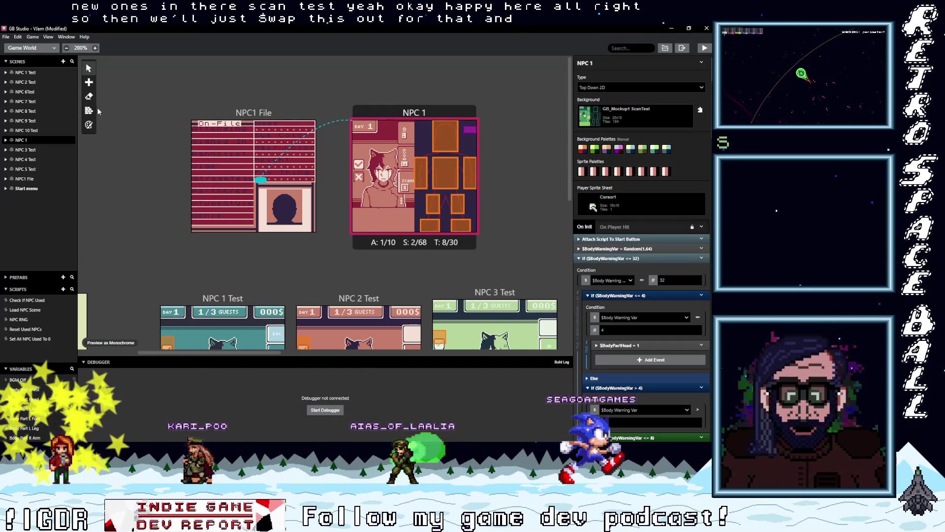
left_click(89, 125)
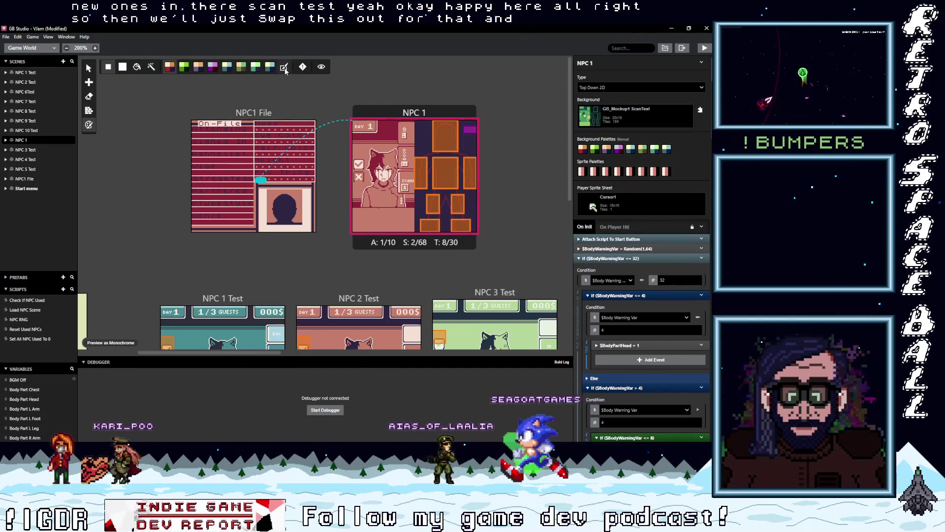
left_click(284, 67)
Give NPC1 File the GB_Mockup1 IDTest background with automatic palettes
left_click(254, 120)
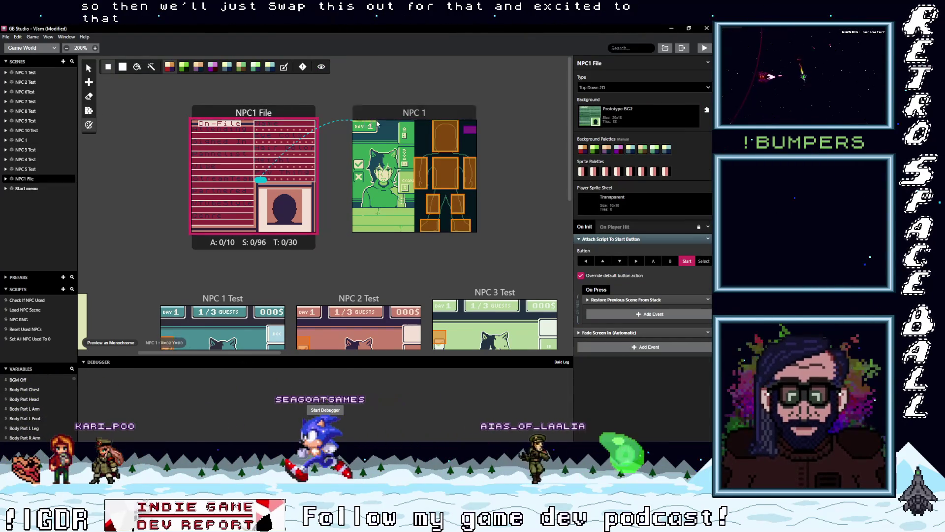
left_click(613, 122)
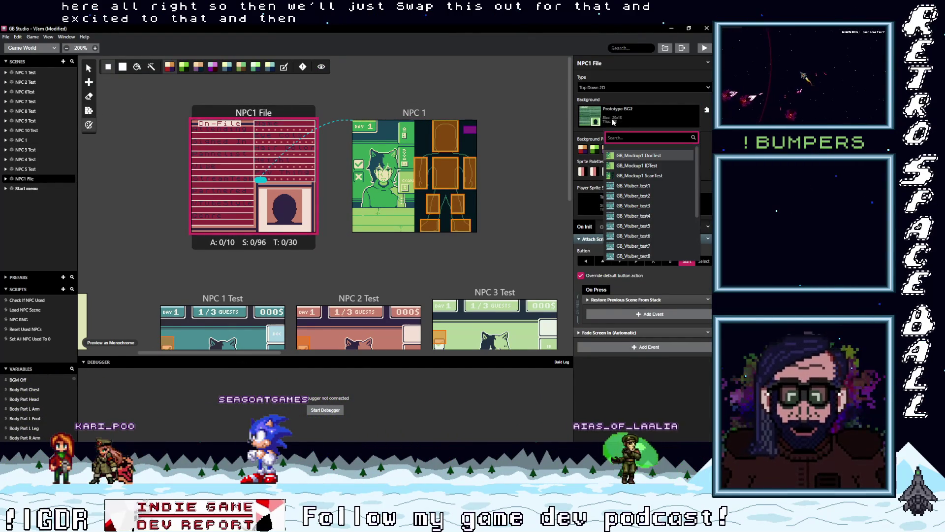
left_click(631, 167)
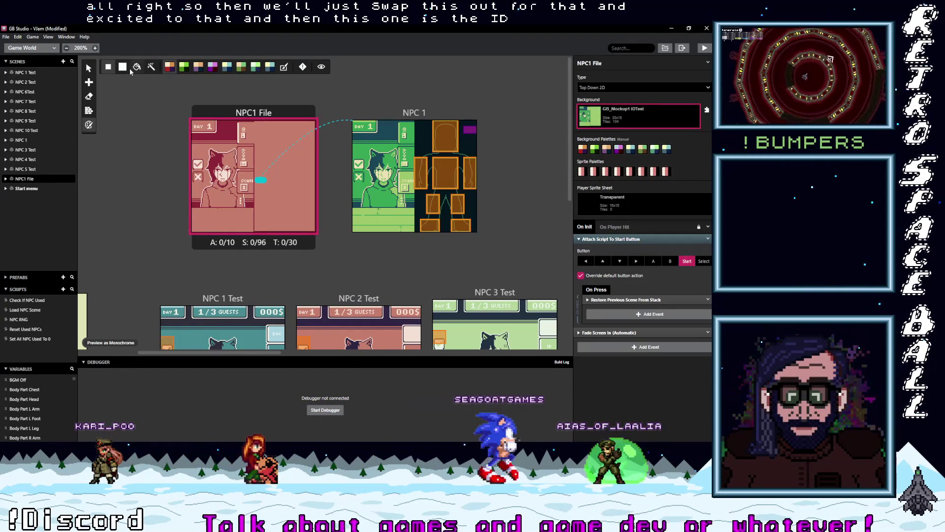
left_click(284, 68)
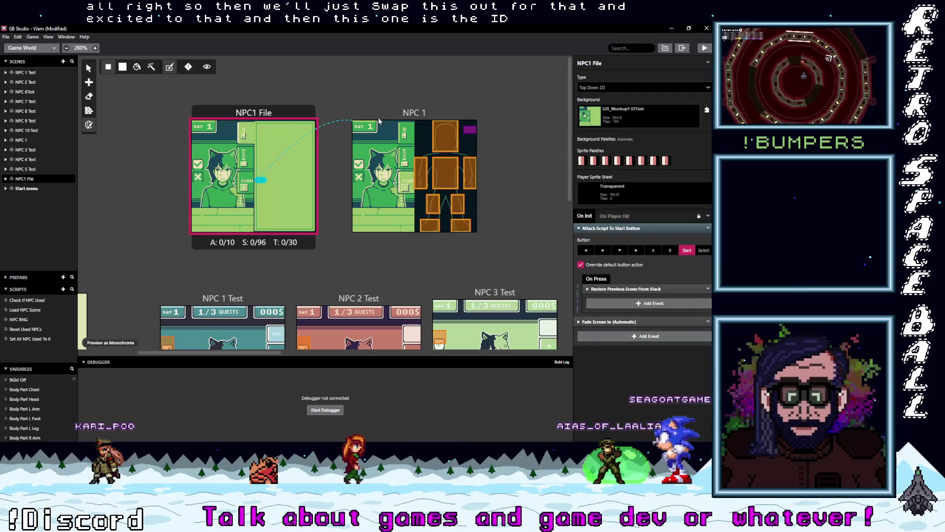
Duplicate the NPC1 File scene and space the copy out between the original and NPC 1
left_click_drag(418, 114, 468, 109)
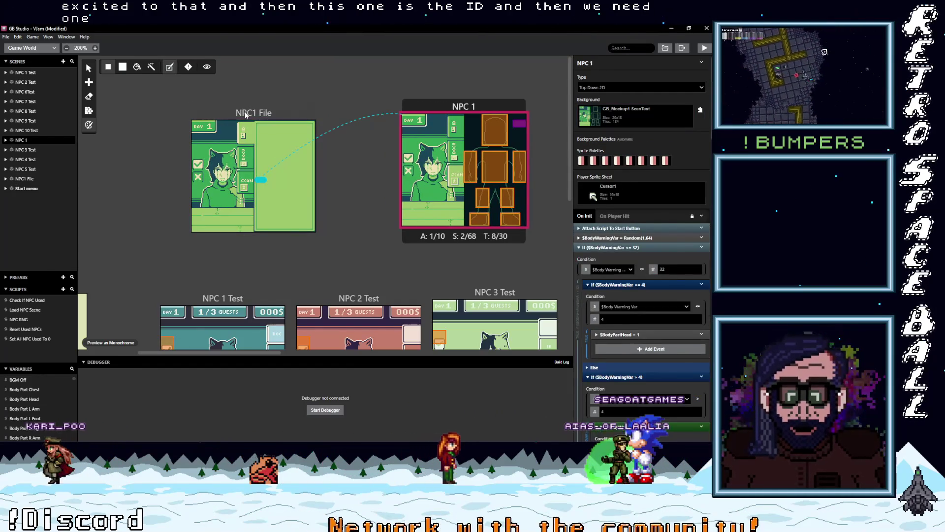
left_click(246, 115)
key("ctrl+c")
key("ctrl+v")
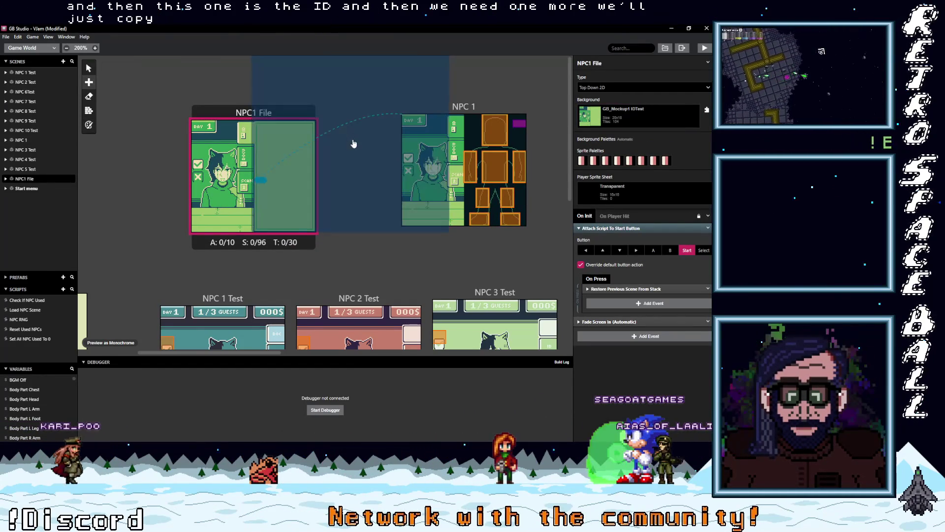
left_click(307, 87)
left_click_drag(306, 87, 350, 114)
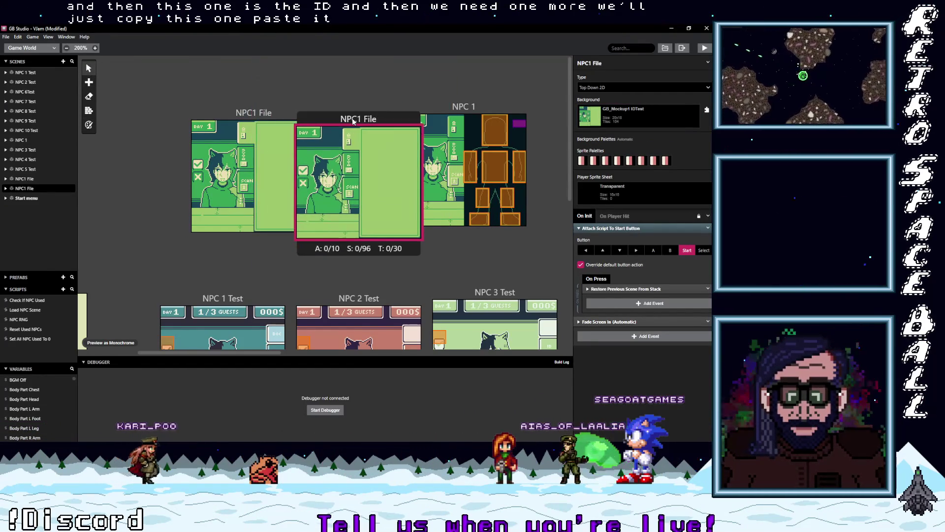
left_click_drag(264, 112, 215, 118)
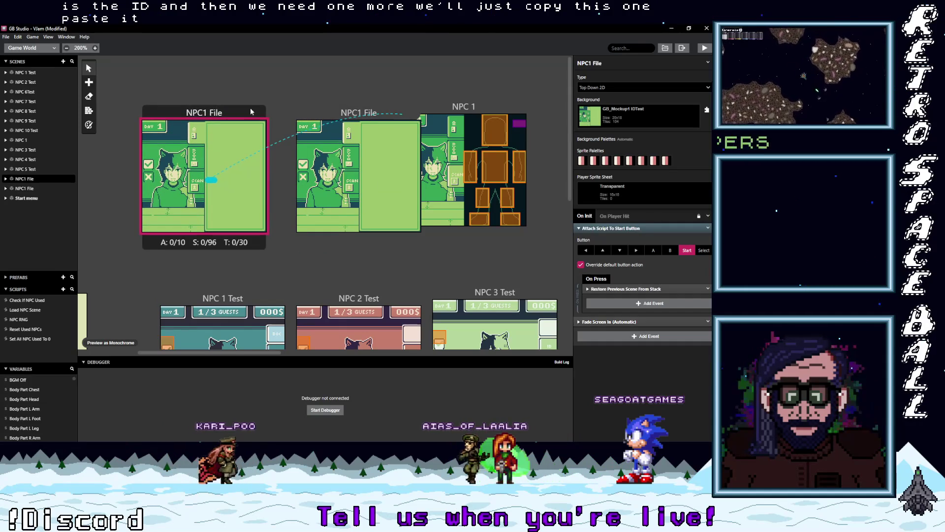
left_click_drag(333, 120, 302, 120)
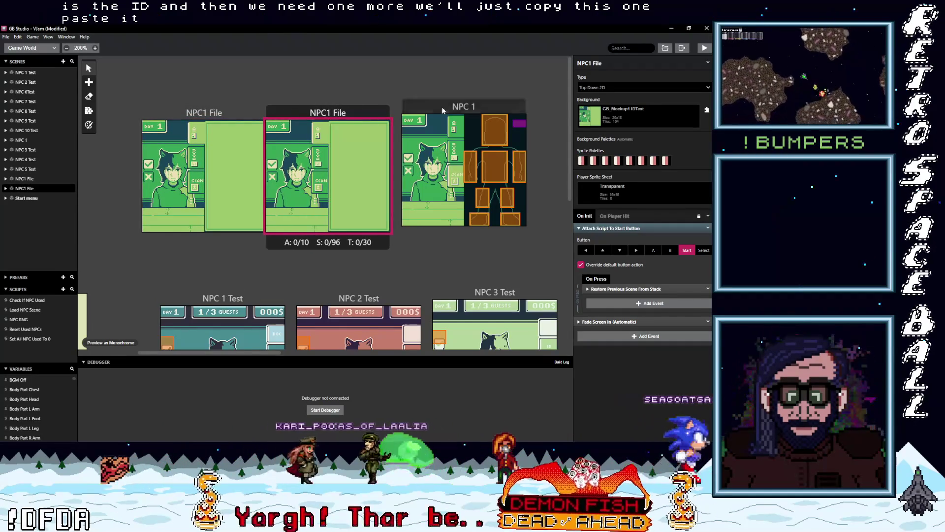
left_click_drag(438, 107, 456, 106)
left_click_drag(308, 112, 321, 112)
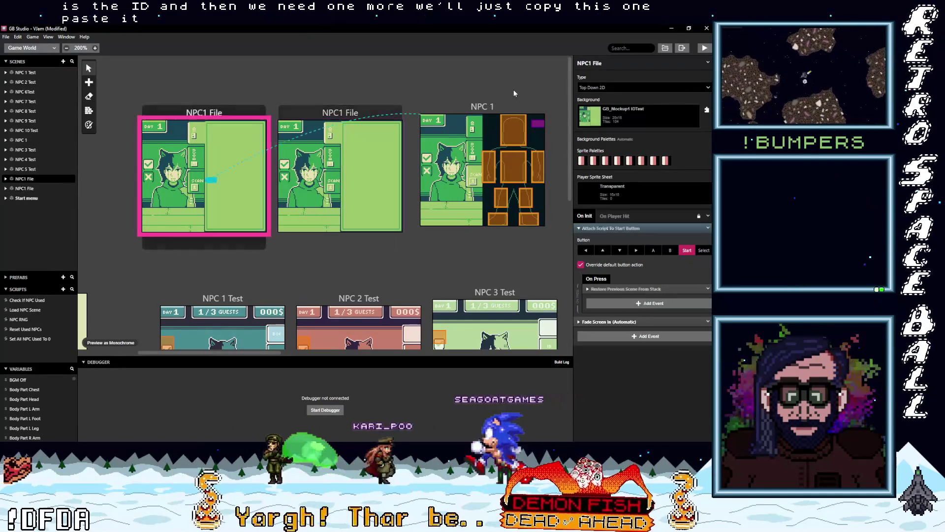
Rename the two NPC1 File scenes to NPC1 ID and NPC1 Doc
double_click(598, 63)
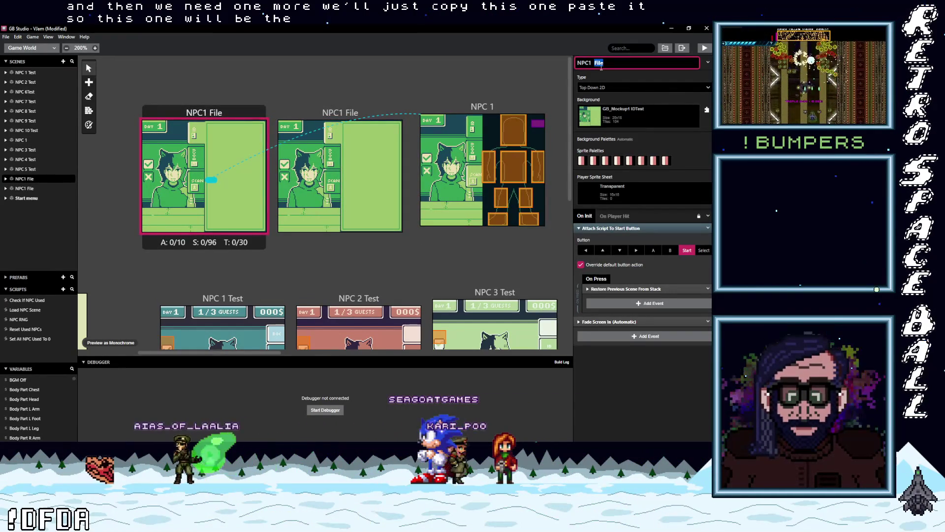
type("ID")
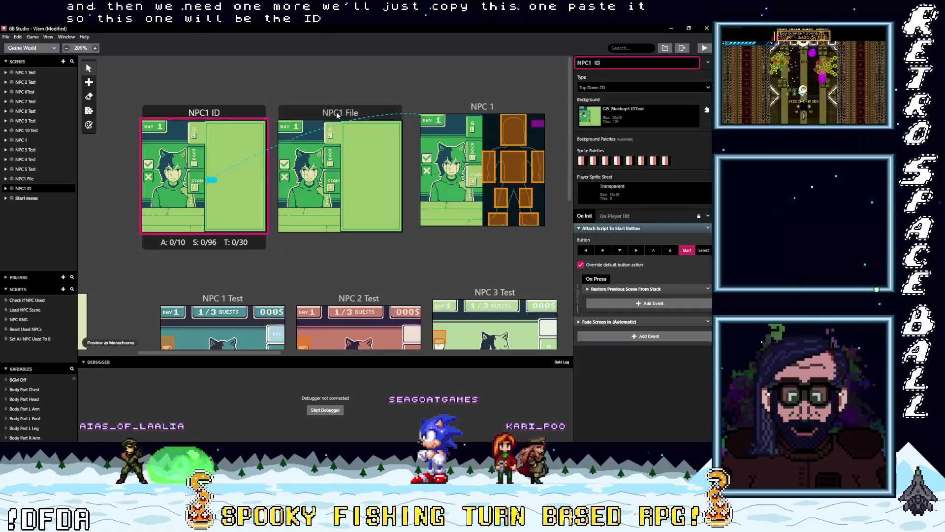
left_click(339, 112)
double_click(598, 63)
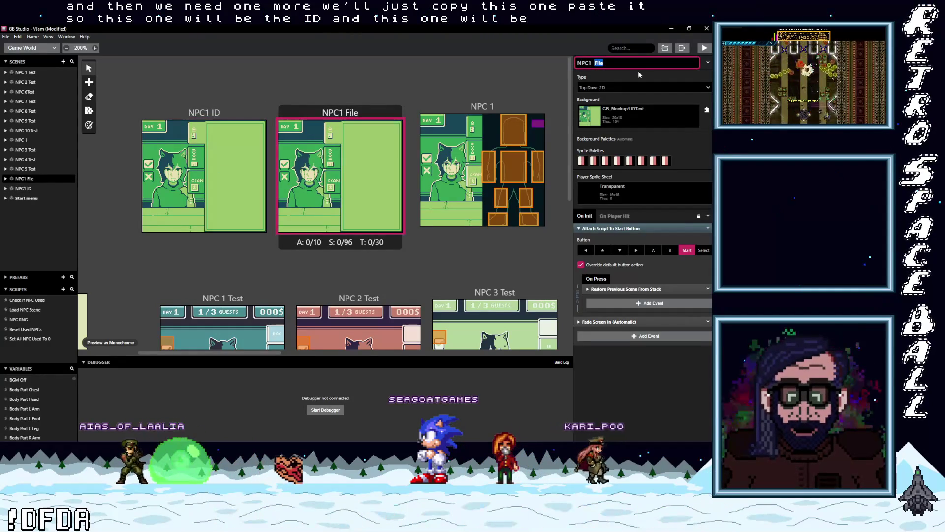
type("Doc")
Stack NPC1 ID, NPC1 Doc and NPC 1 in a column below NPC 1 Test
key("ctrl+0")
left_click_drag(238, 83, 246, 249)
left_click_drag(313, 88, 254, 318)
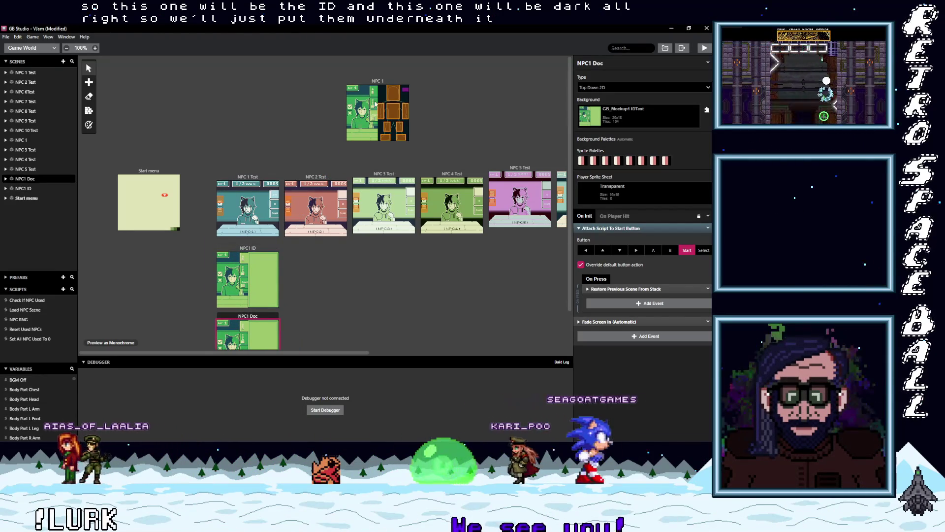
left_click_drag(378, 82, 314, 335)
scroll(349, 279, "down", 3)
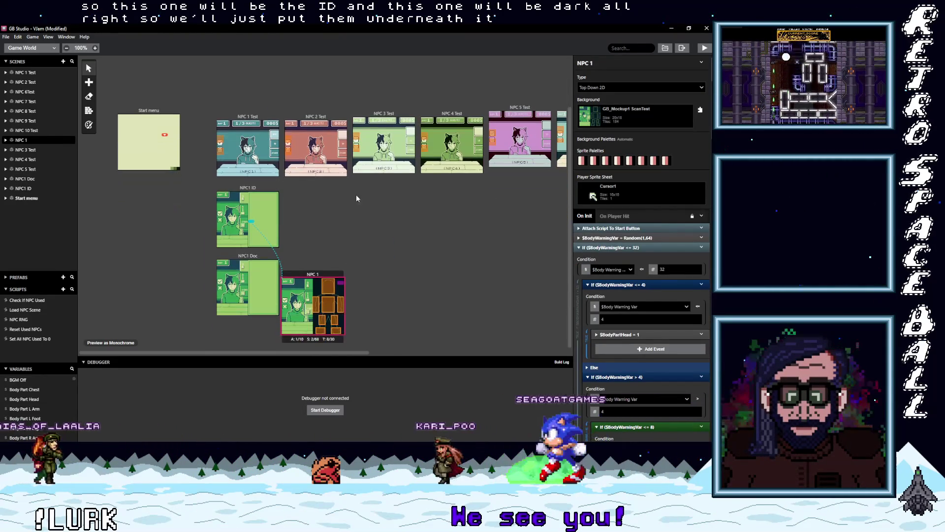
mouse_move(313, 274)
left_mouse_down()
mouse_move(303, 301)
mouse_move(248, 328)
left_mouse_up()
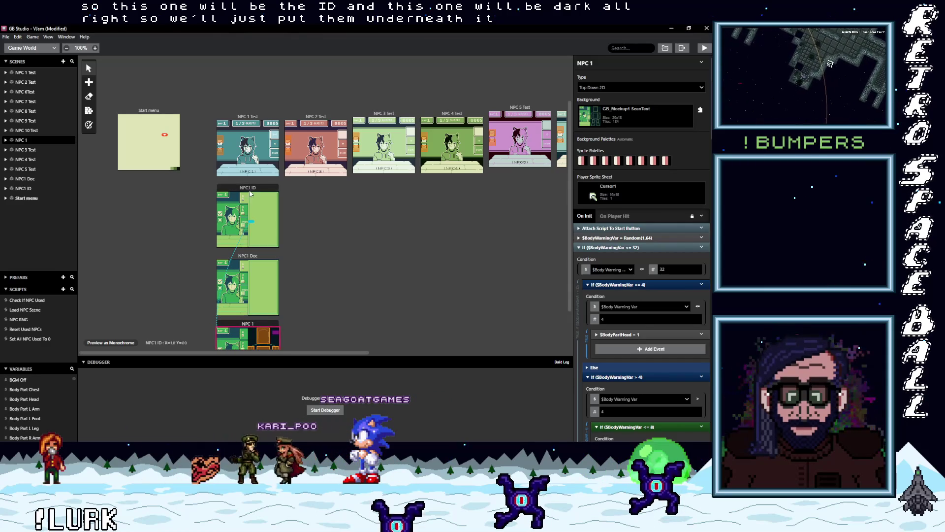
left_click_drag(250, 193, 250, 188)
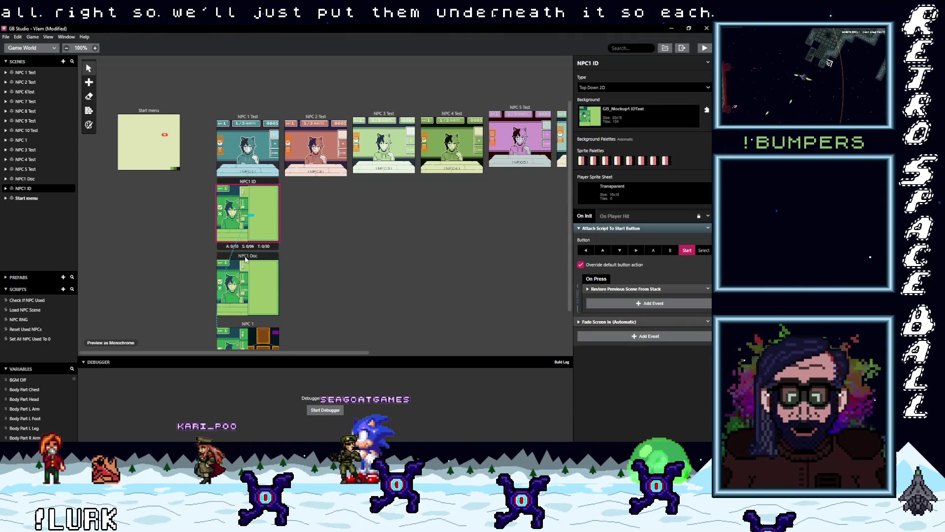
left_click_drag(245, 259, 245, 256)
left_click(247, 327)
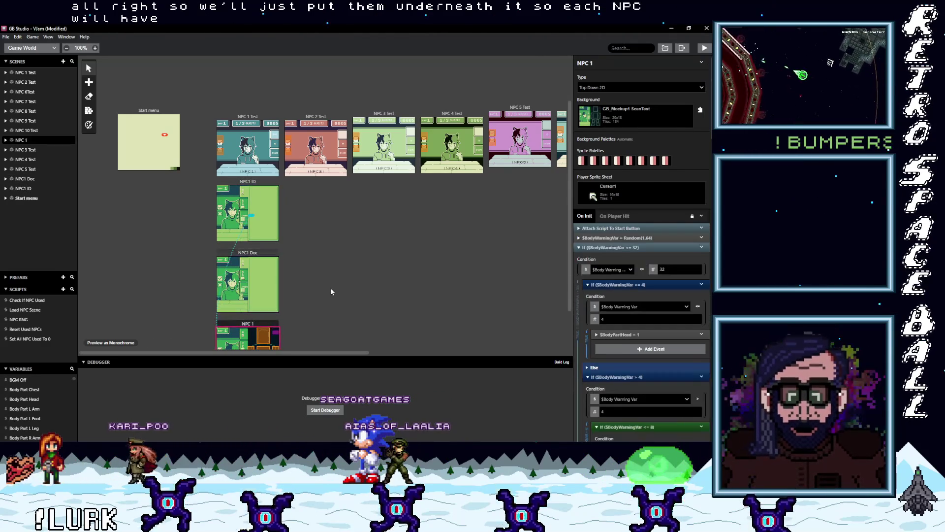
scroll(320, 289, "up", 2)
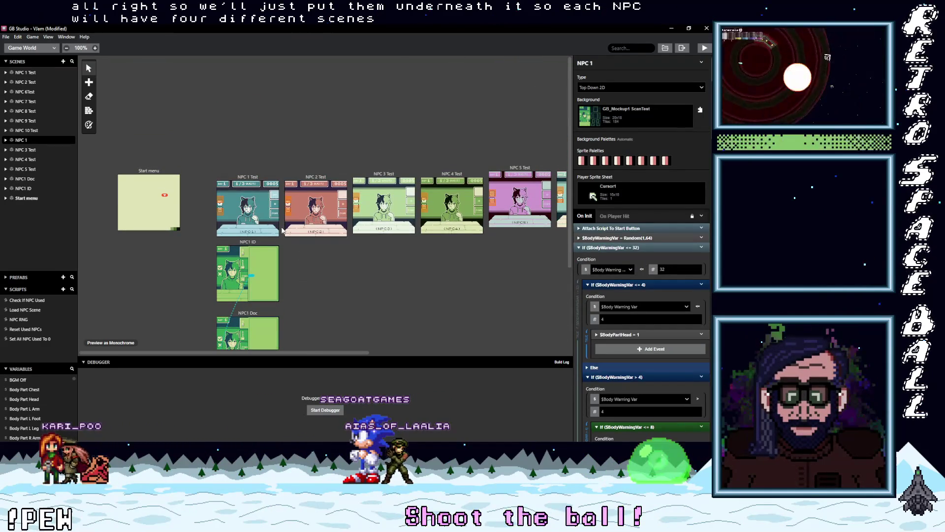
scroll(276, 219, "up", 4)
left_click(167, 173)
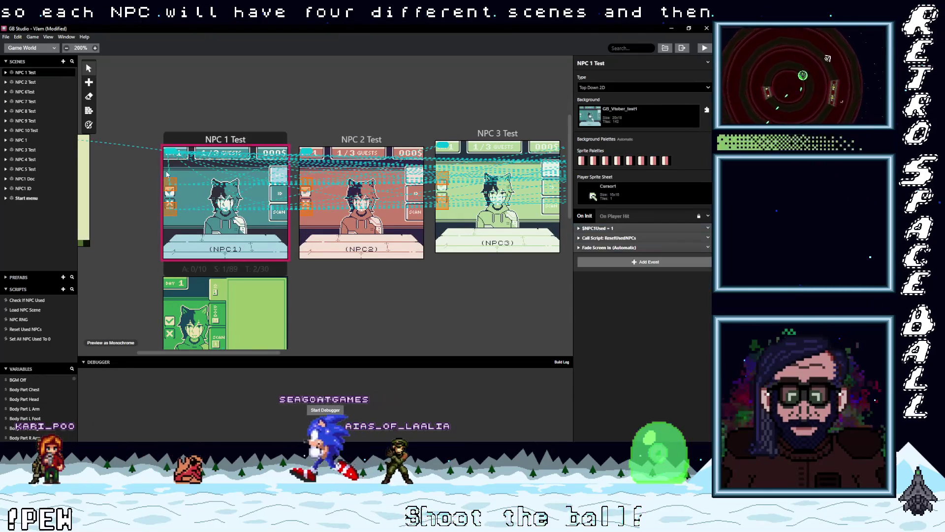
Add a new trigger to the NPC 1 Test scene
left_click(90, 84)
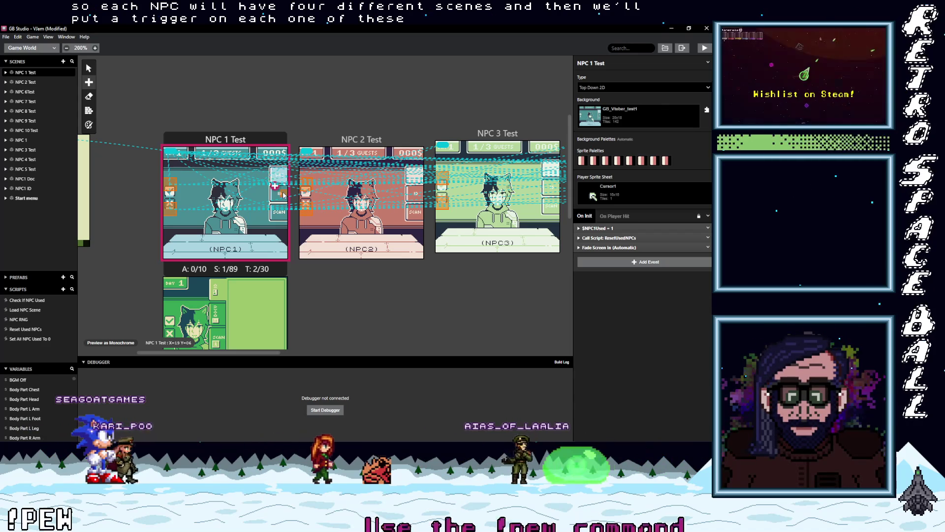
scroll(283, 195, "up", 5)
left_click(278, 155)
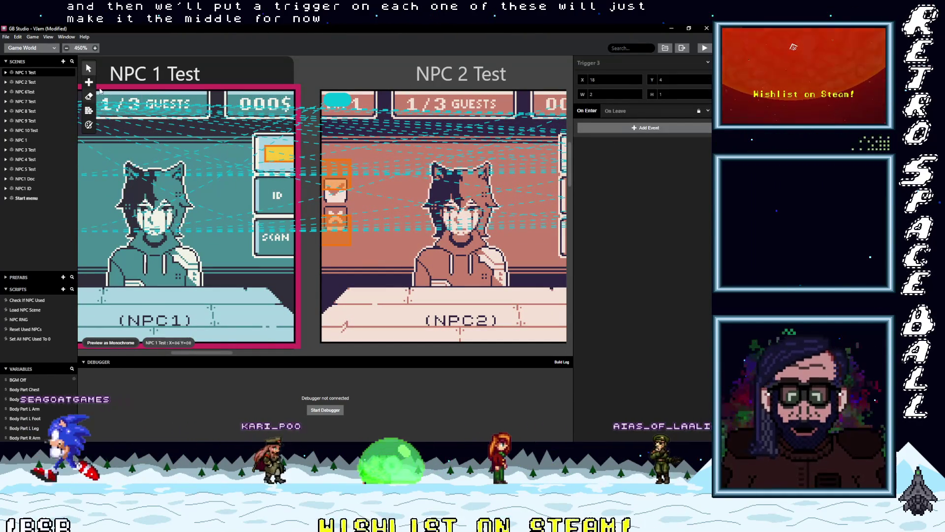
scroll(215, 250, "down", 4)
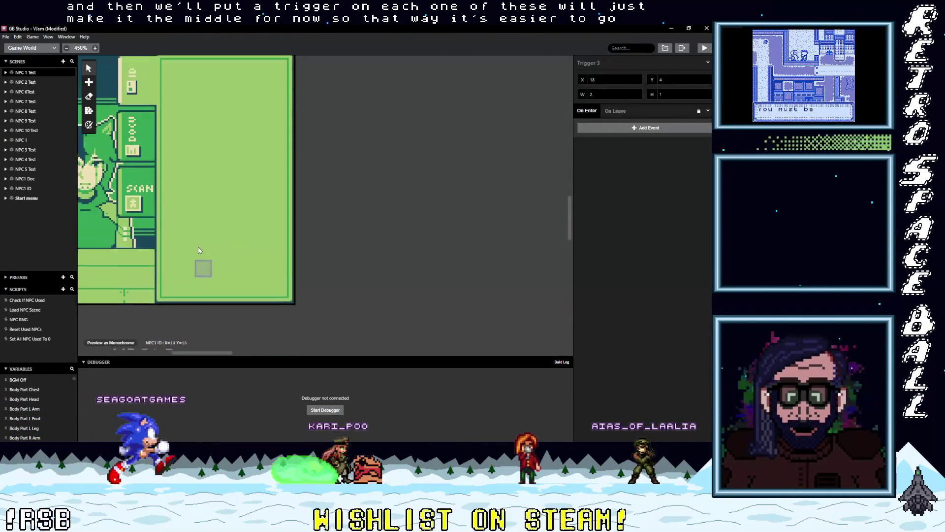
scroll(198, 249, "up", 3)
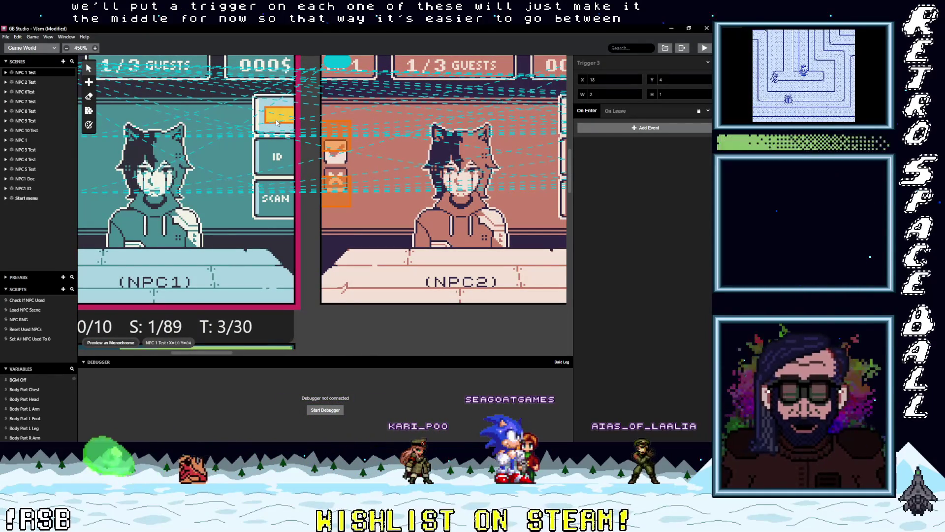
Give the trigger a Change Scene event leading to NPC1 ID
left_click(608, 131)
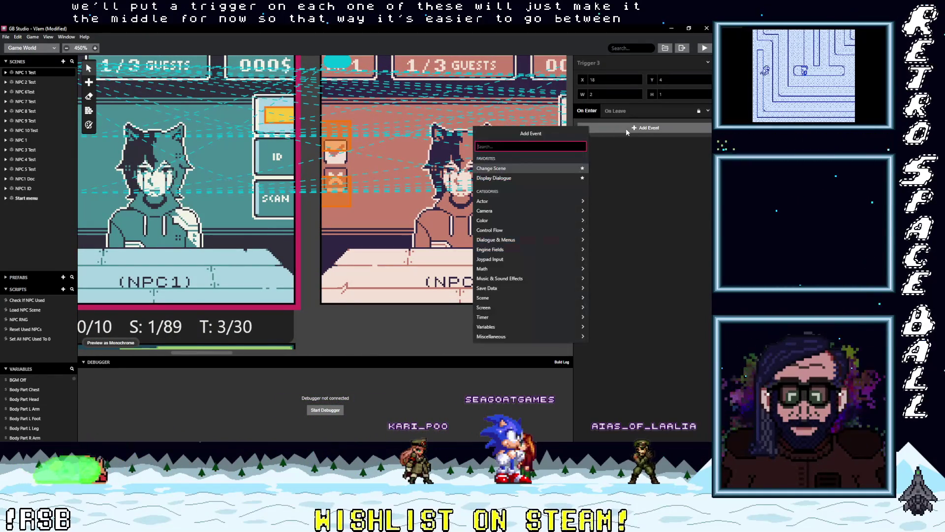
type("chan")
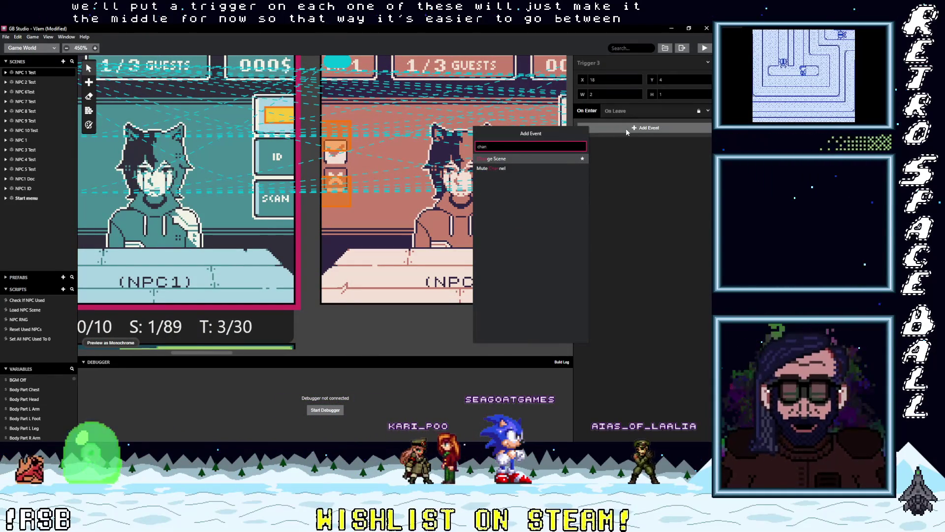
key("Return")
left_click(619, 146)
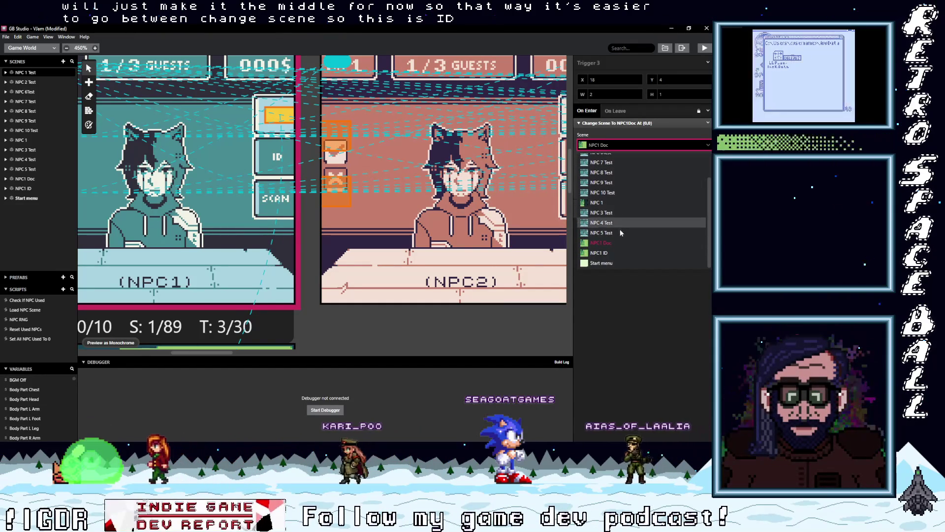
scroll(615, 241, "down", 1)
left_click(613, 252)
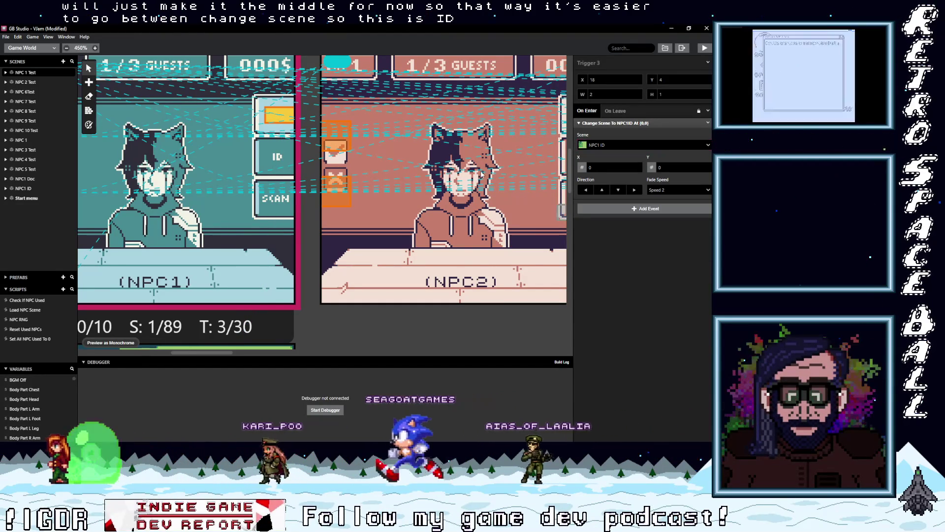
scroll(269, 207, "down", 3)
scroll(260, 219, "up", 3)
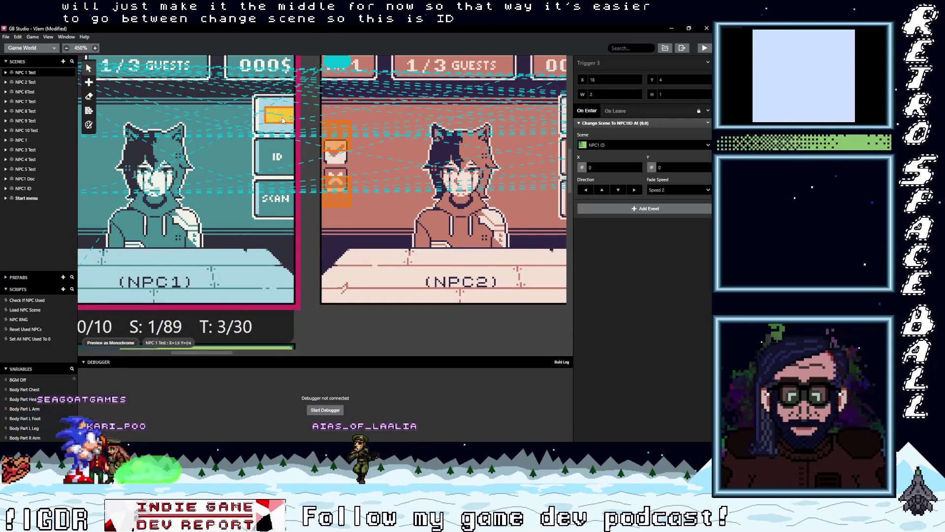
Copy the trigger and point one of the two at NPC1 Doc instead
key("ctrl+c")
key("ctrl+v")
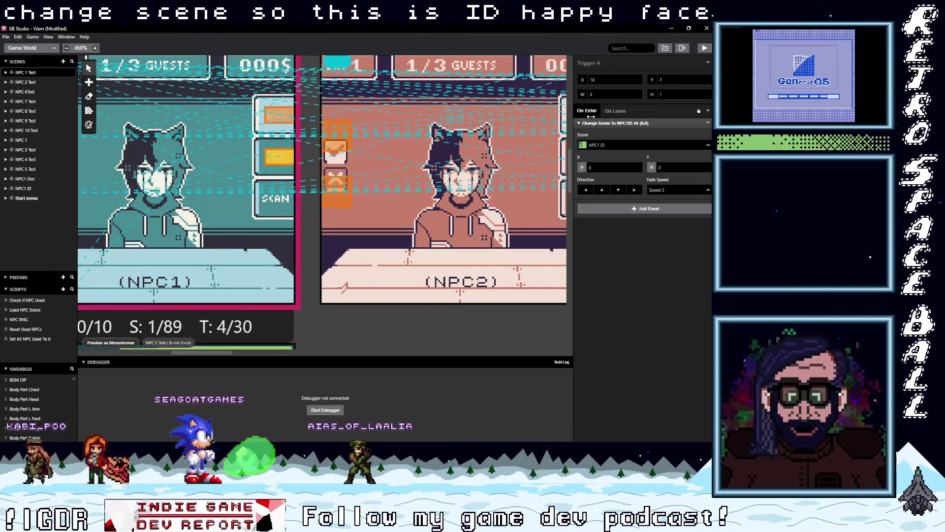
left_click(615, 146)
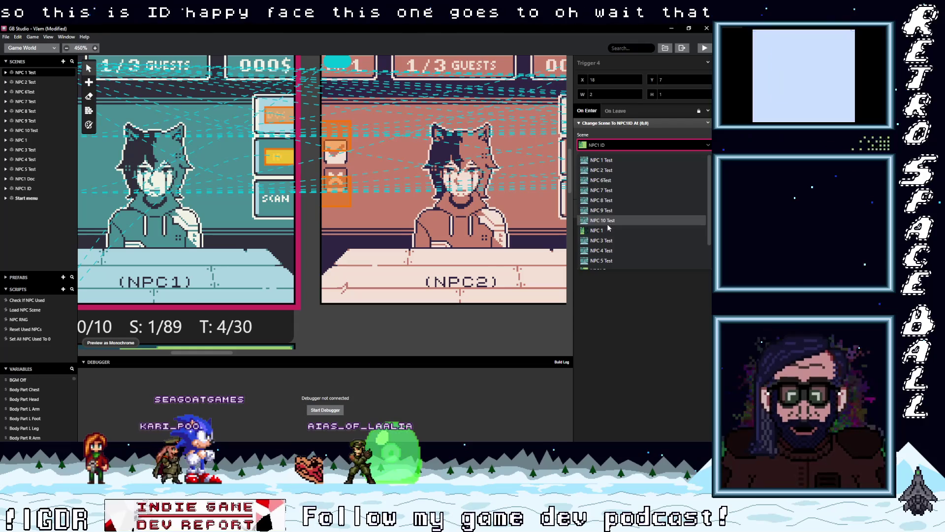
left_click(276, 157)
left_click(645, 145)
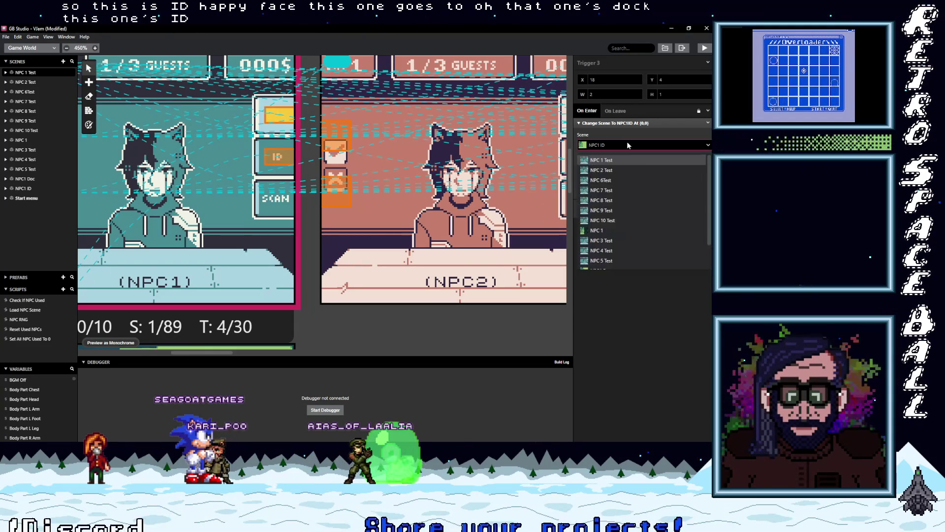
left_click(610, 242)
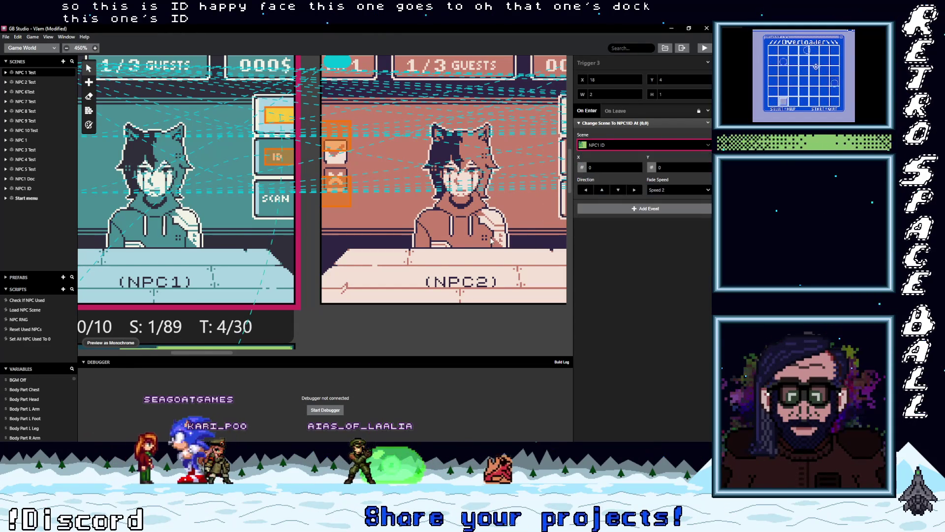
scroll(242, 212, "down", 5)
scroll(248, 215, "down", 3)
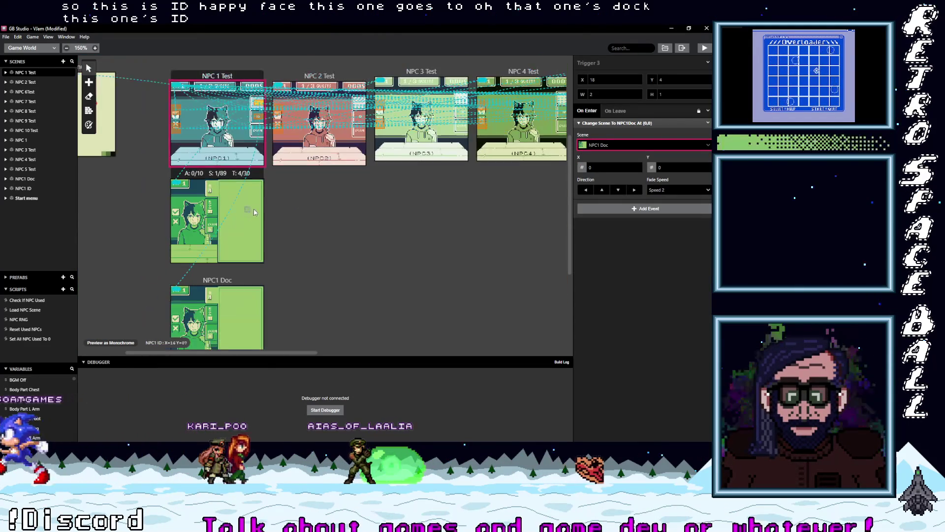
Move NPC1 ID directly below NPC1 Doc, with NPC 1 lined up underneath
left_click(221, 174)
mouse_move(221, 175)
left_mouse_down()
mouse_move(324, 248)
mouse_move(327, 286)
left_mouse_up()
mouse_move(229, 281)
left_mouse_down()
mouse_move(225, 169)
mouse_move(229, 180)
left_mouse_up()
scroll(309, 247, "down", 2)
mouse_move(328, 209)
left_mouse_down()
mouse_move(239, 217)
mouse_move(221, 209)
left_mouse_up()
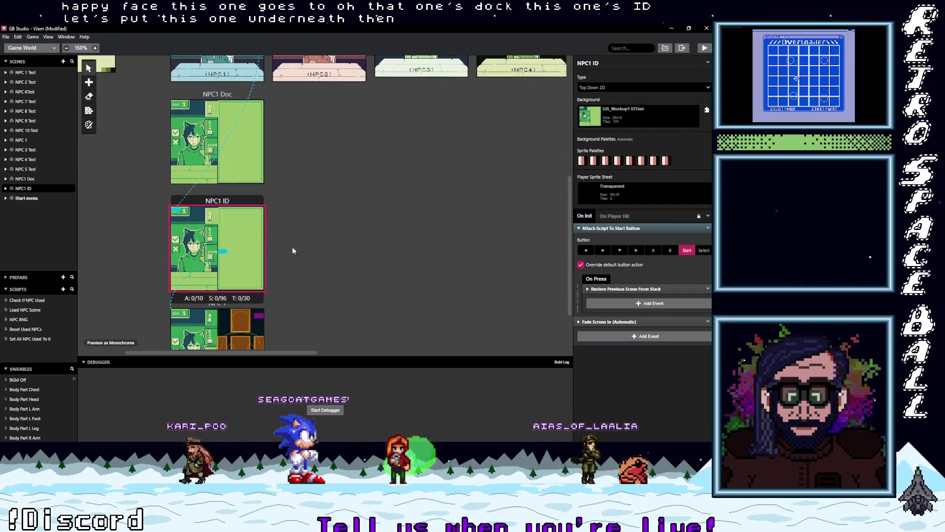
scroll(229, 244, "down", 2)
left_click_drag(212, 262, 206, 276)
Nudge NPC1 Doc down and set Trigger 4's arrival point to 17, 5 in NPC1 ID
scroll(256, 201, "up", 5)
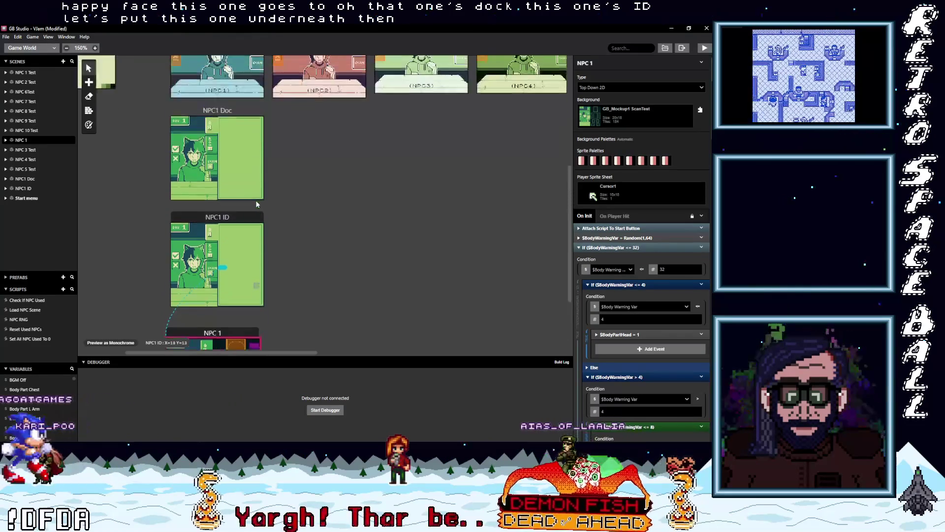
left_click_drag(217, 183, 197, 195)
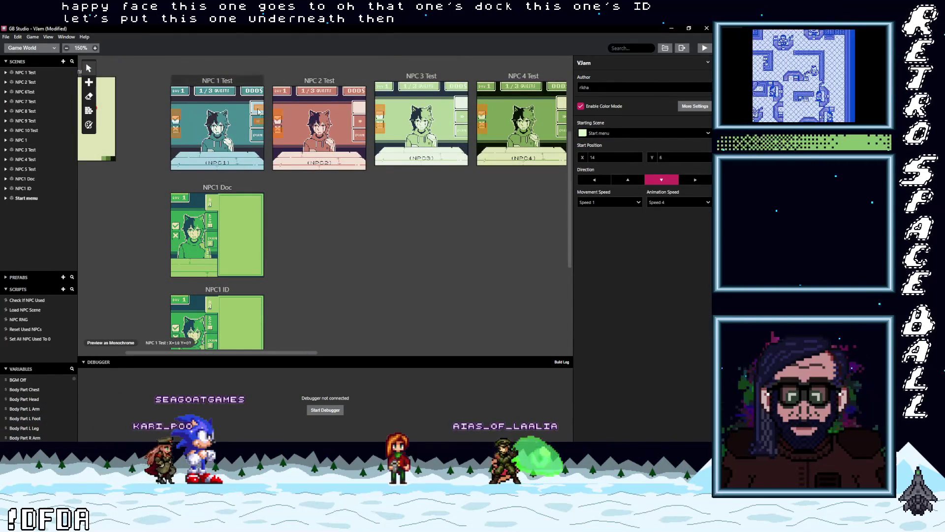
left_click(256, 106)
mouse_move(178, 299)
left_mouse_down()
mouse_move(250, 328)
mouse_move(255, 321)
left_mouse_up()
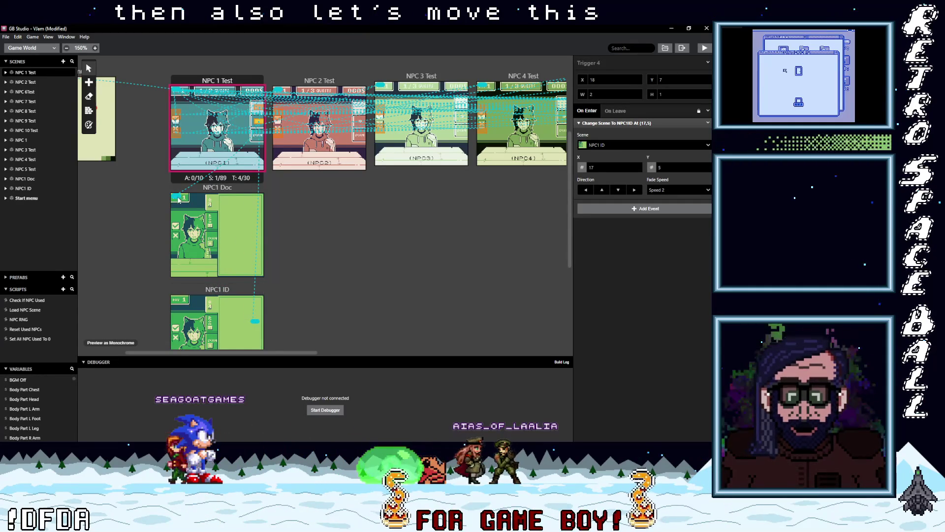
Set the arrival point in NPC1 Doc and raise Trigger 4's arrival to 17, 2 in NPC1 ID
left_click_drag(209, 233, 253, 242)
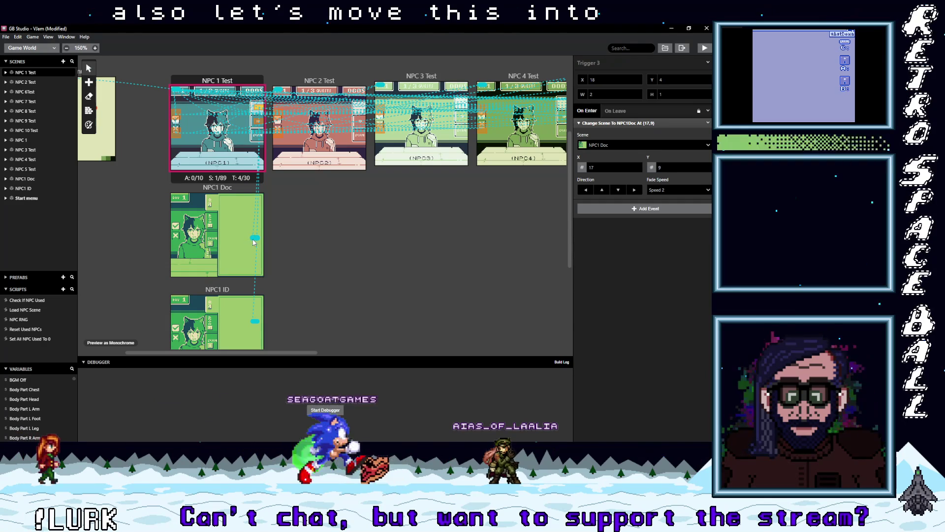
left_click_drag(254, 321, 255, 307)
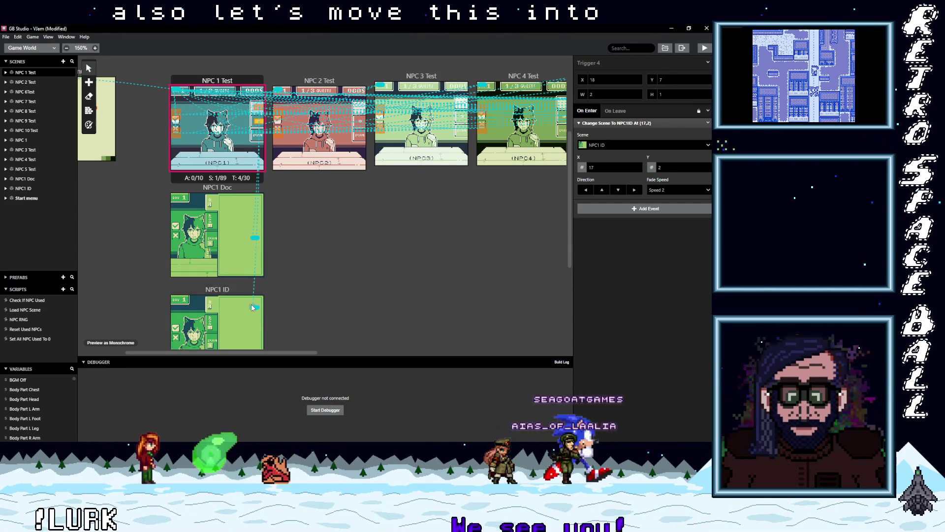
scroll(254, 312, "down", 4)
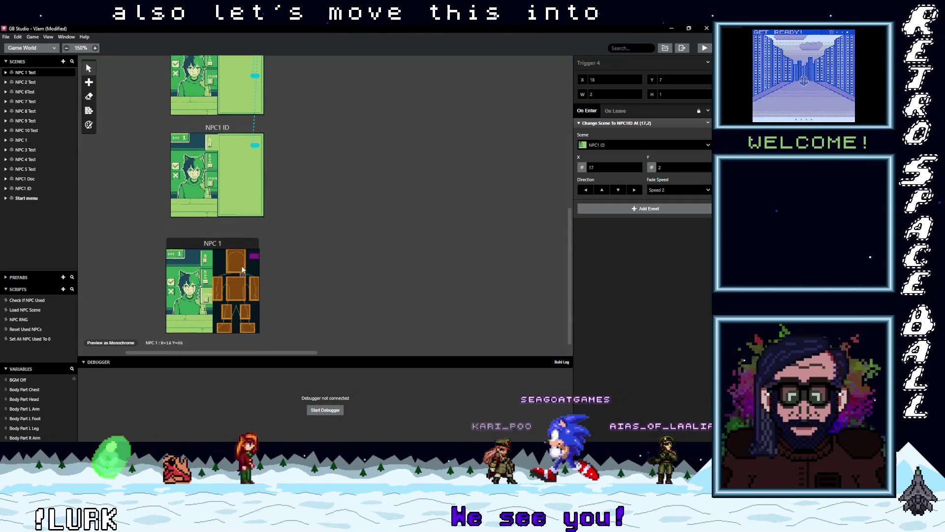
scroll(250, 167, "up", 5)
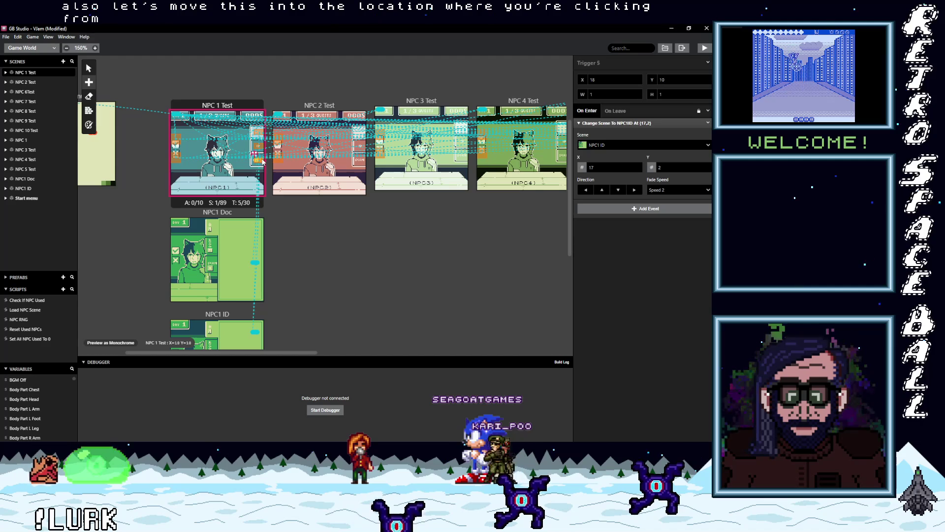
Make Trigger 5 change scene to NPC 1
left_click(621, 145)
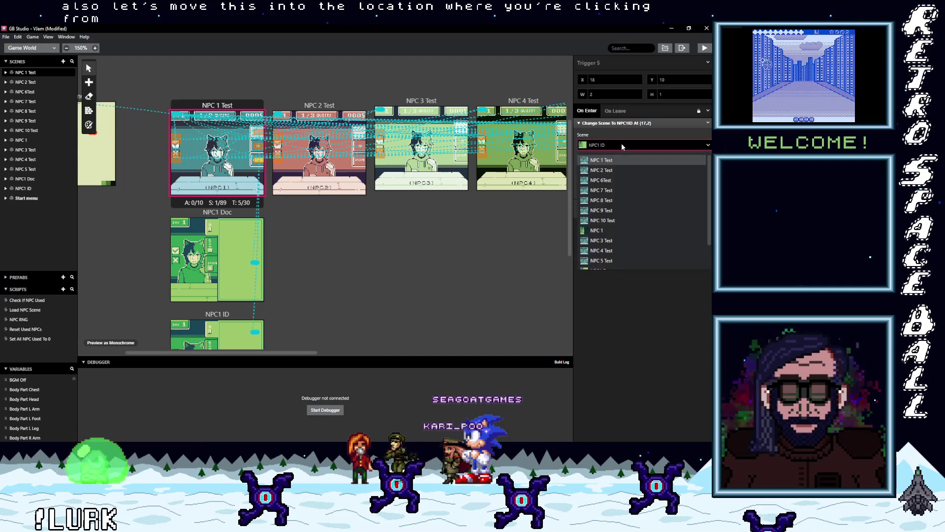
type("sc")
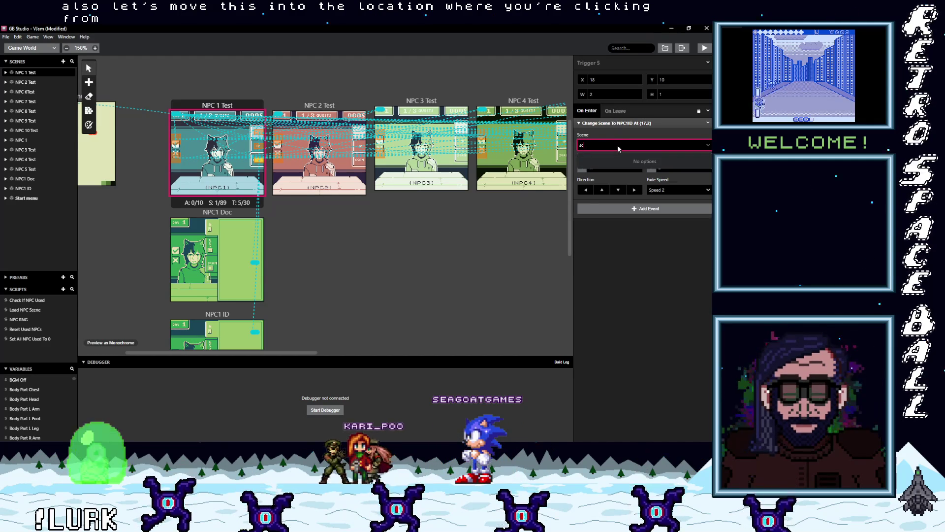
key("BackSpace")
key("BackSpace")
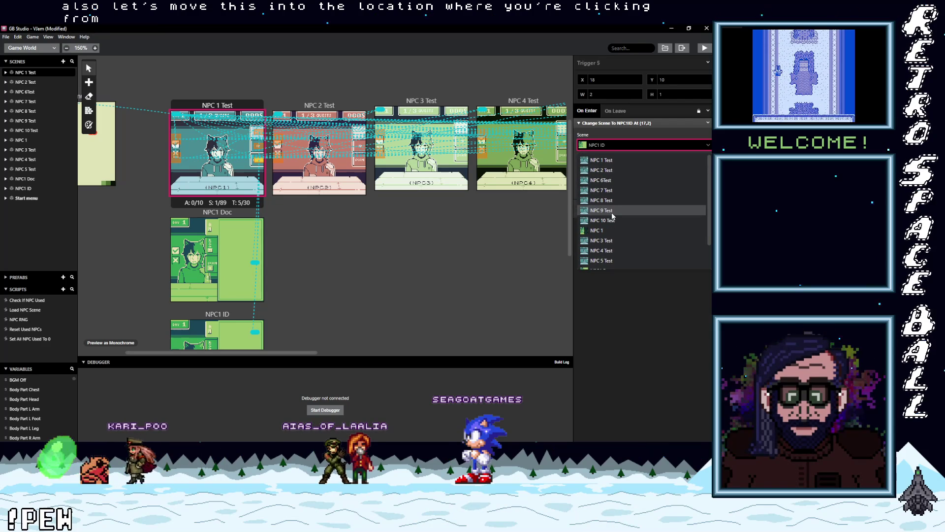
left_click(596, 203)
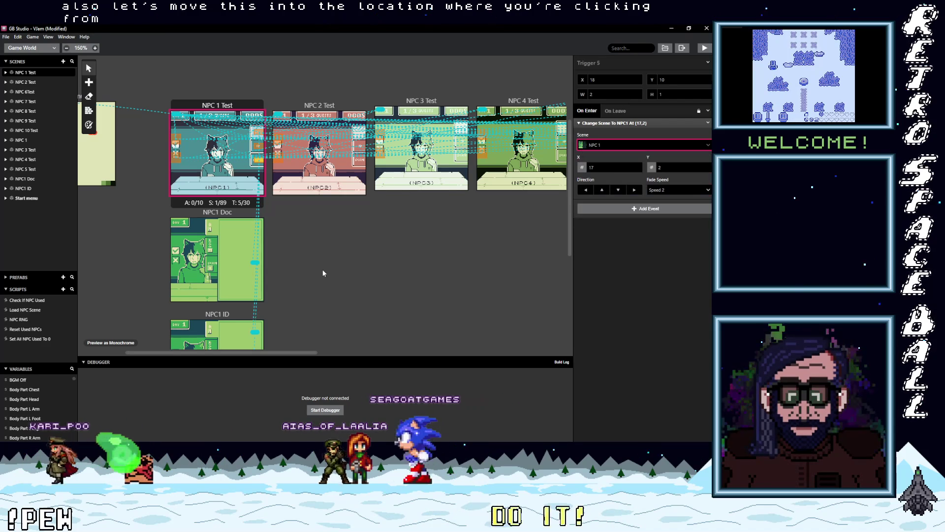
scroll(323, 270, "down", 4)
Rename the NPC 1 scene to NPC 1 Scan
left_click(209, 242)
left_click(605, 63)
type("Scan")
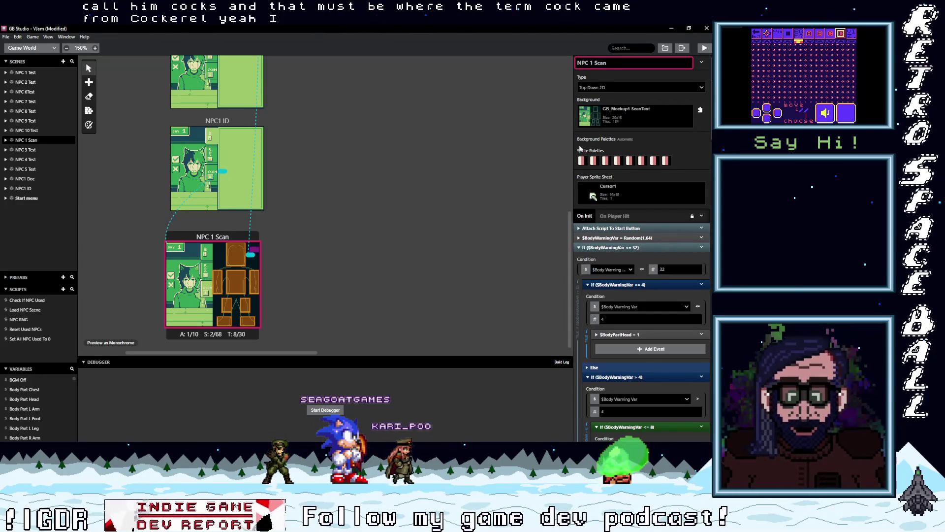
Confirm the NPC 1 Scan name, check Trigger 5 arrives there at 18, 13, then select NPC1 Doc
left_click(348, 220)
left_click(221, 237)
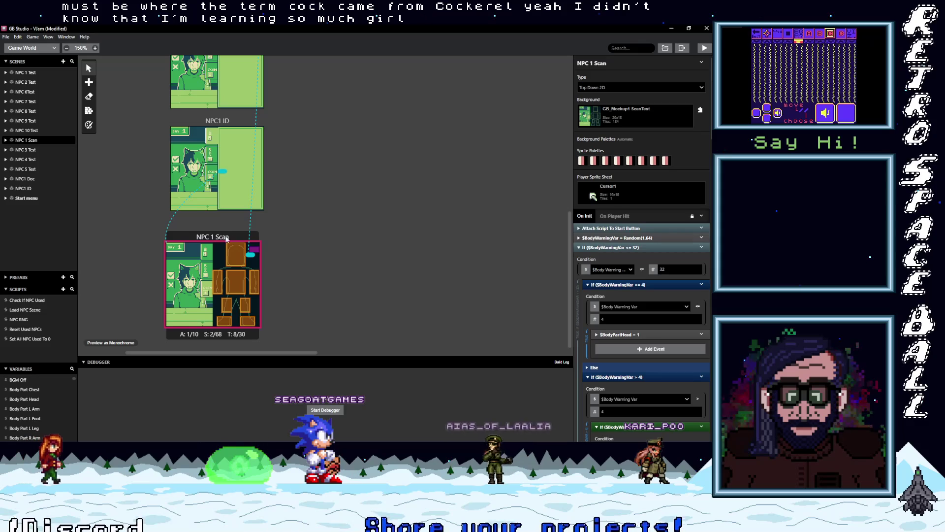
left_click(250, 256)
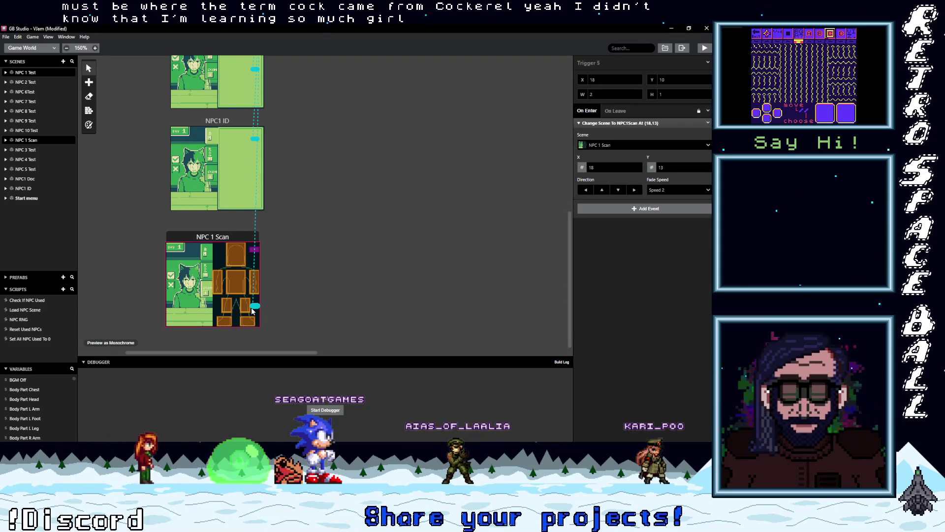
scroll(291, 301, "up", 5)
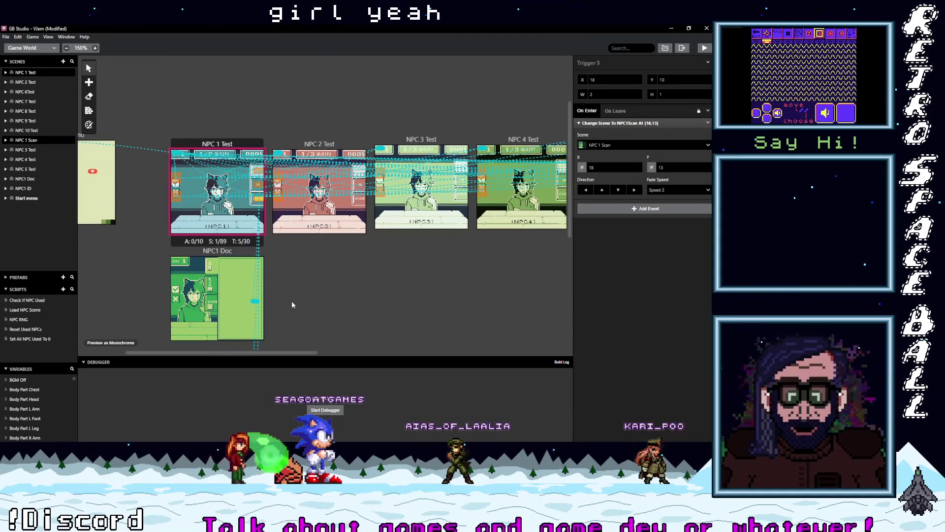
scroll(292, 304, "down", 3)
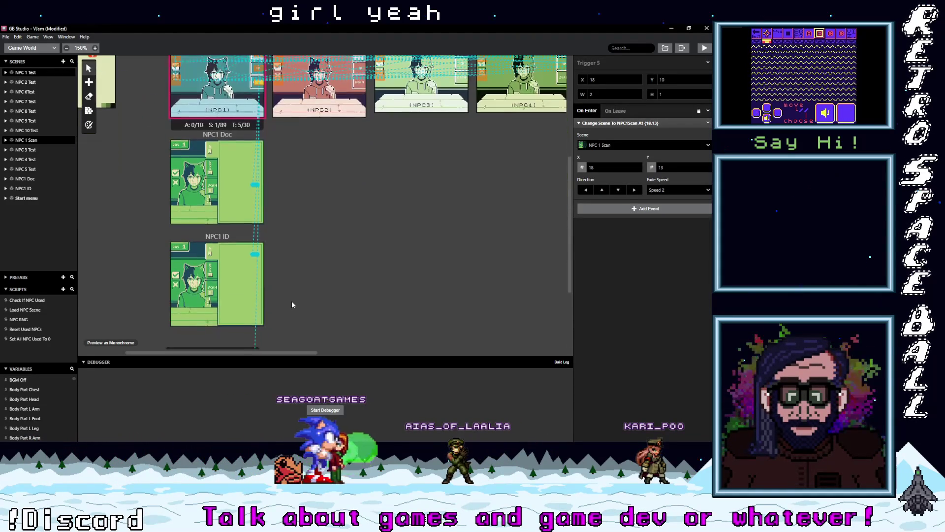
scroll(292, 304, "down", 2)
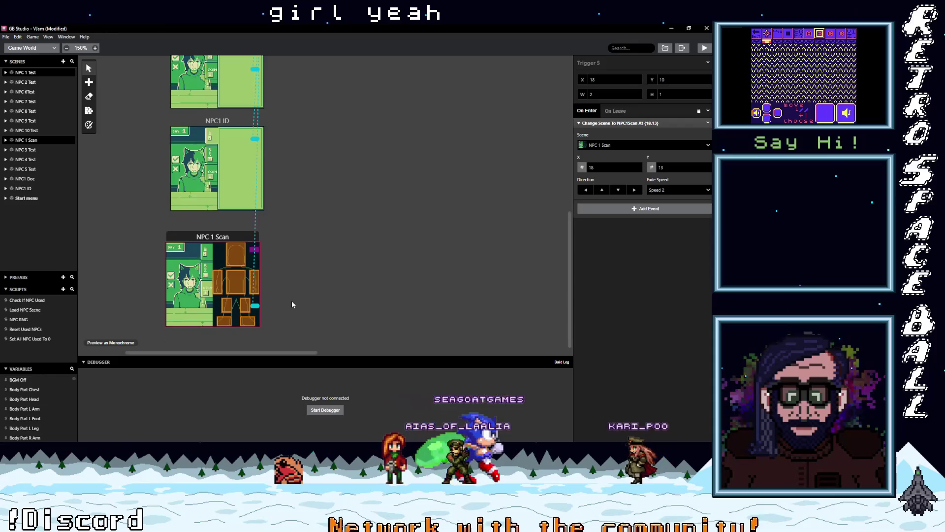
scroll(290, 305, "up", 3)
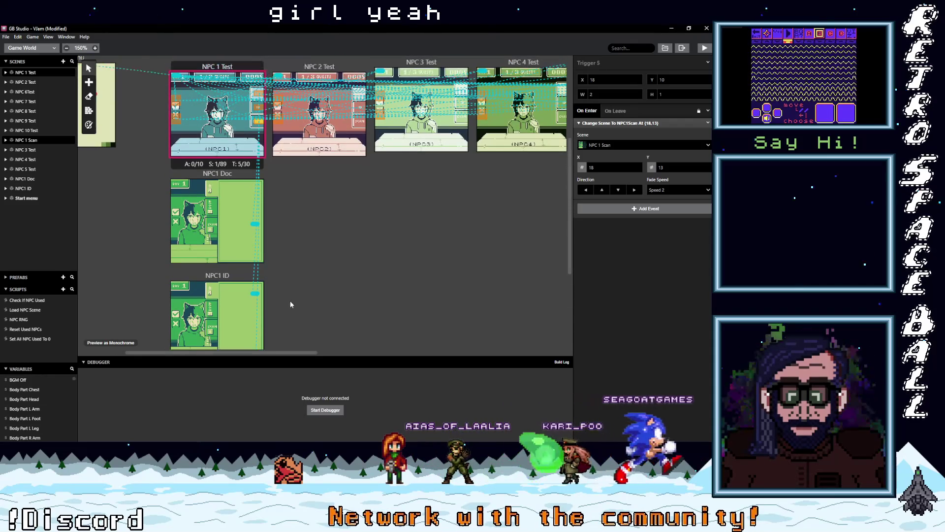
left_click(207, 176)
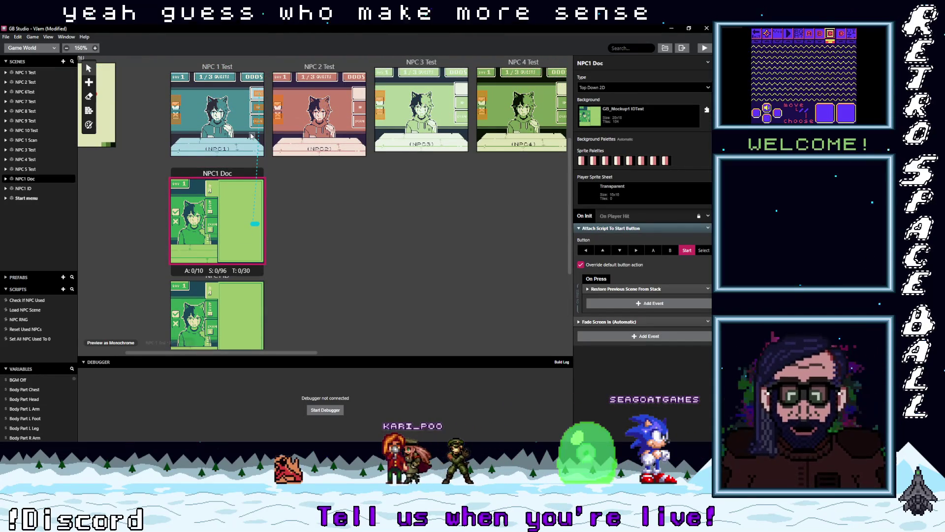
Switch NPC1 Doc to manual background palettes with Default BG 5 as the first palette
left_click(90, 126)
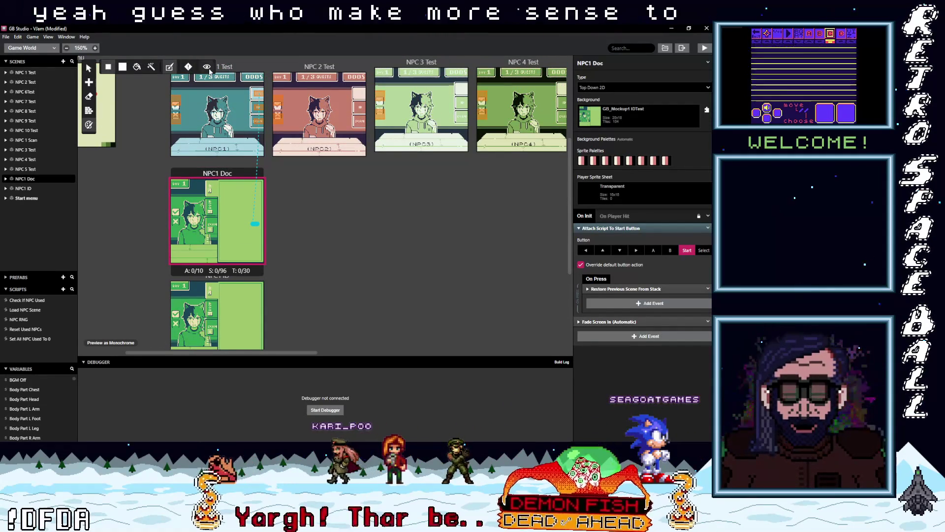
left_click(170, 68)
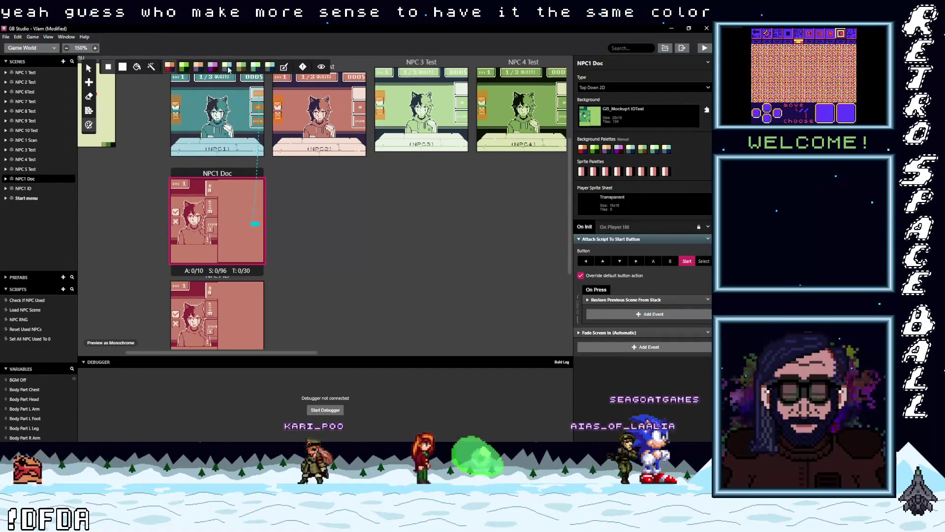
left_click(582, 148)
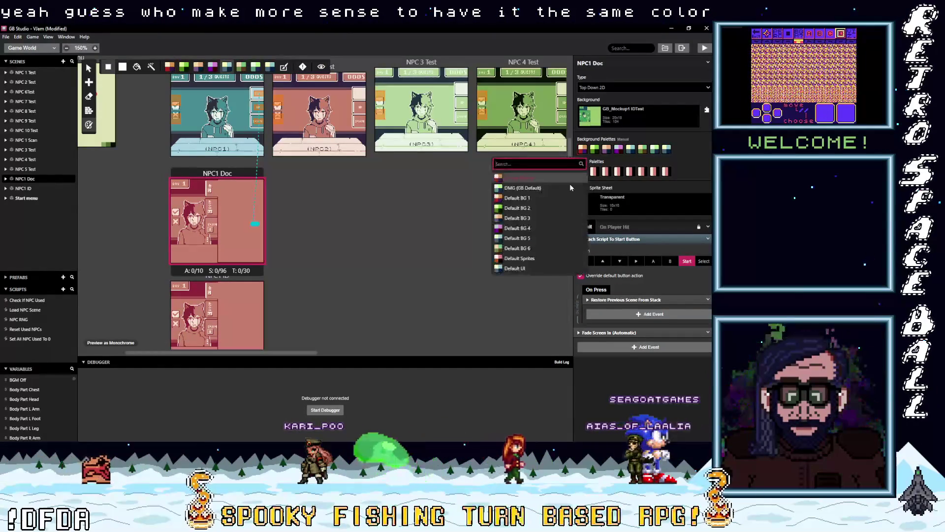
left_click(512, 239)
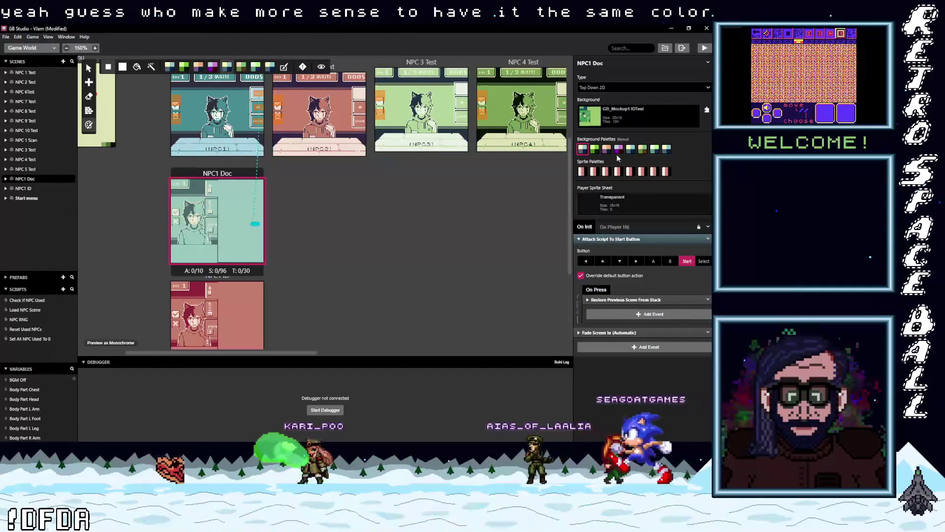
left_click(582, 149)
left_click(522, 262)
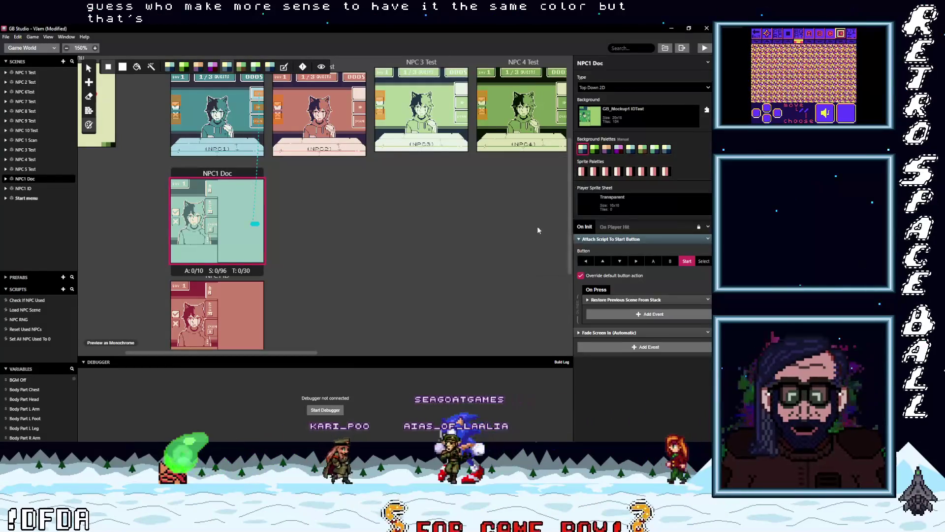
left_click(583, 148)
left_click(541, 192)
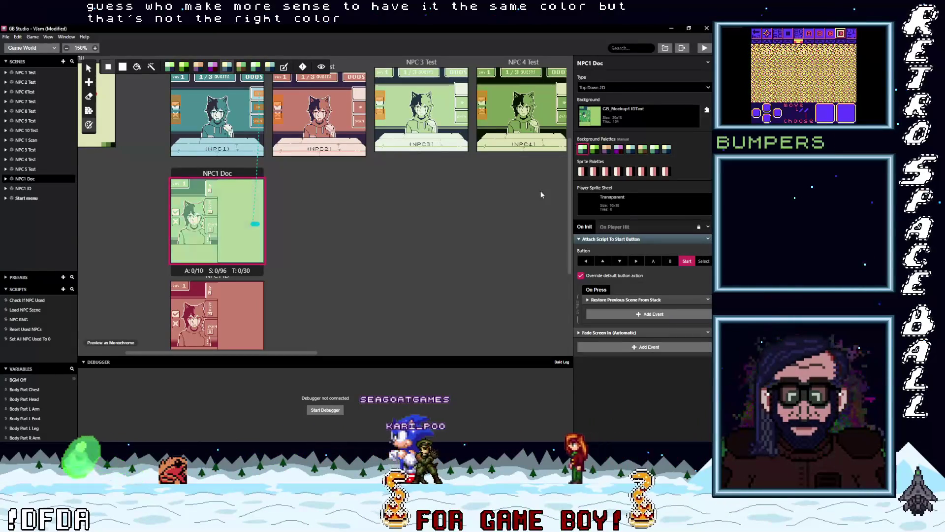
left_click(583, 149)
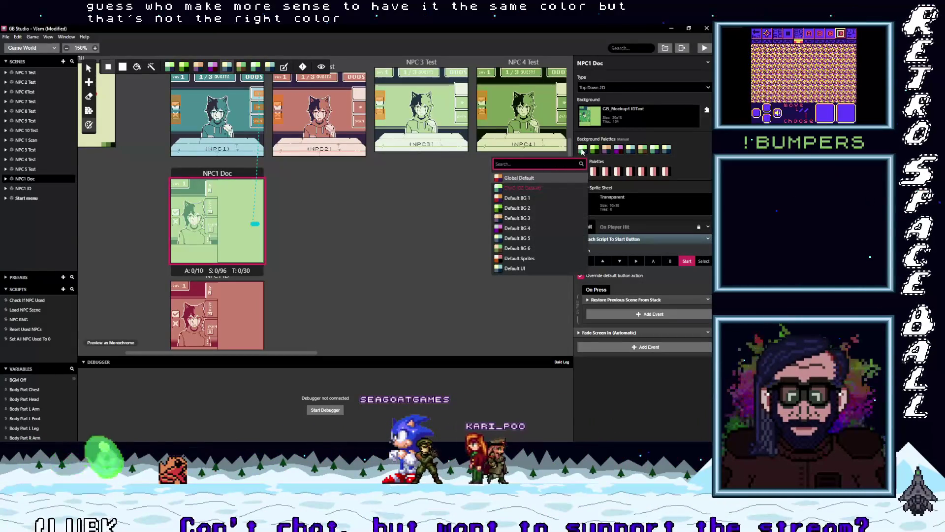
left_click(535, 237)
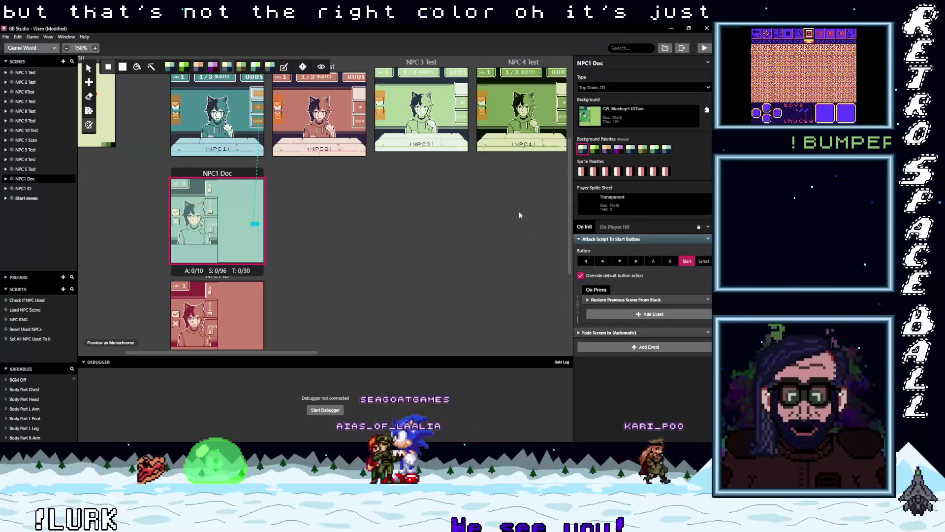
scroll(223, 262, "up", 3)
scroll(223, 262, "down", 4)
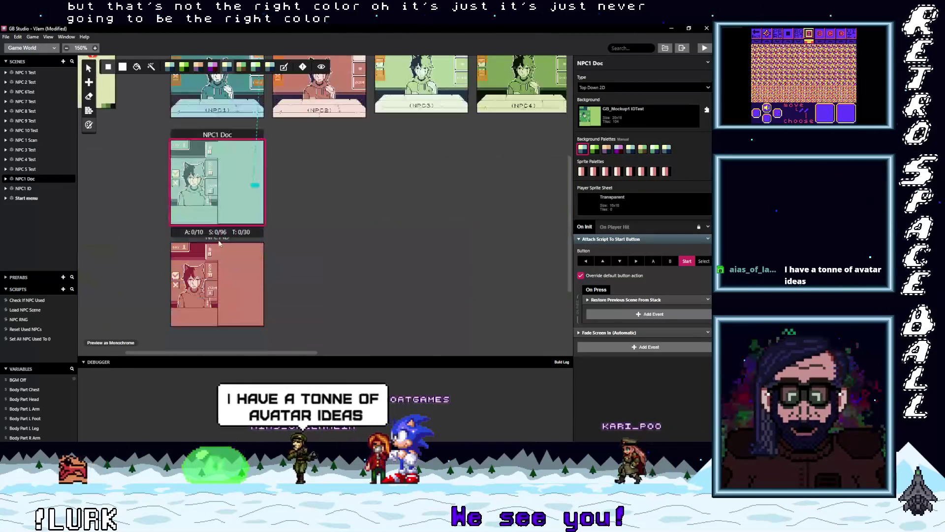
scroll(223, 261, "down", 2)
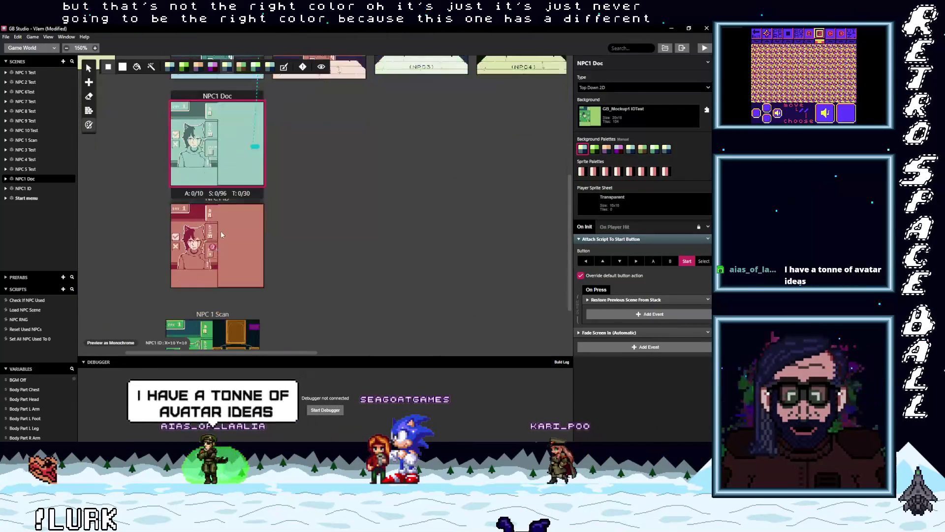
Give NPC1 ID's first background palette the same teal Default BG 5
left_click(221, 235)
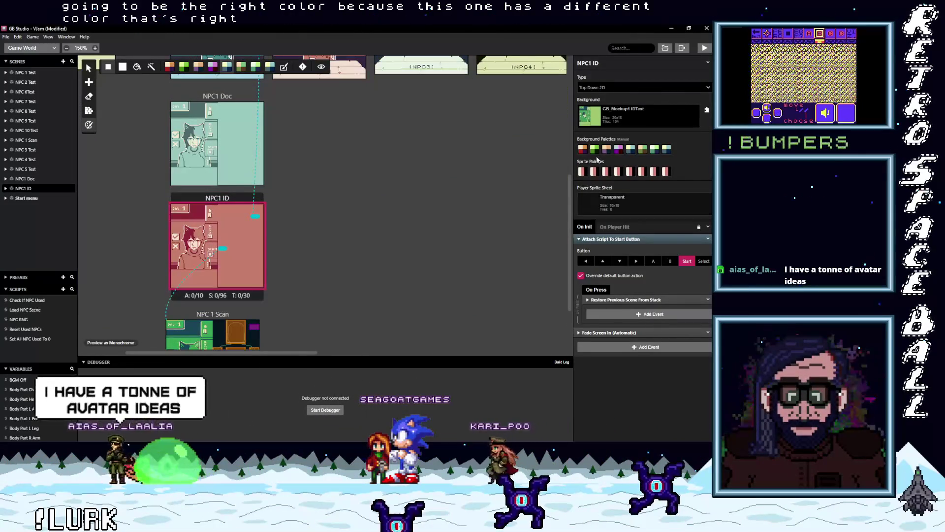
left_click(582, 148)
left_click(522, 186)
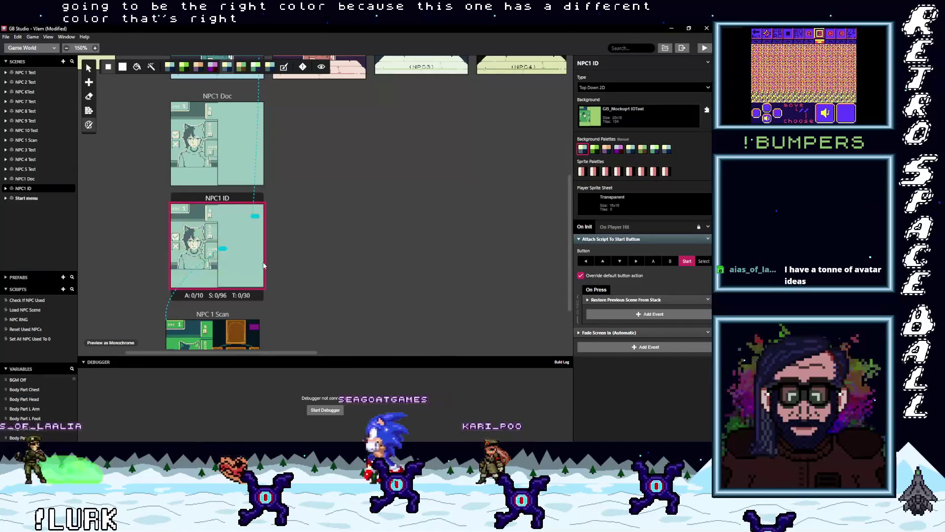
scroll(270, 264, "down", 3)
left_click(231, 280)
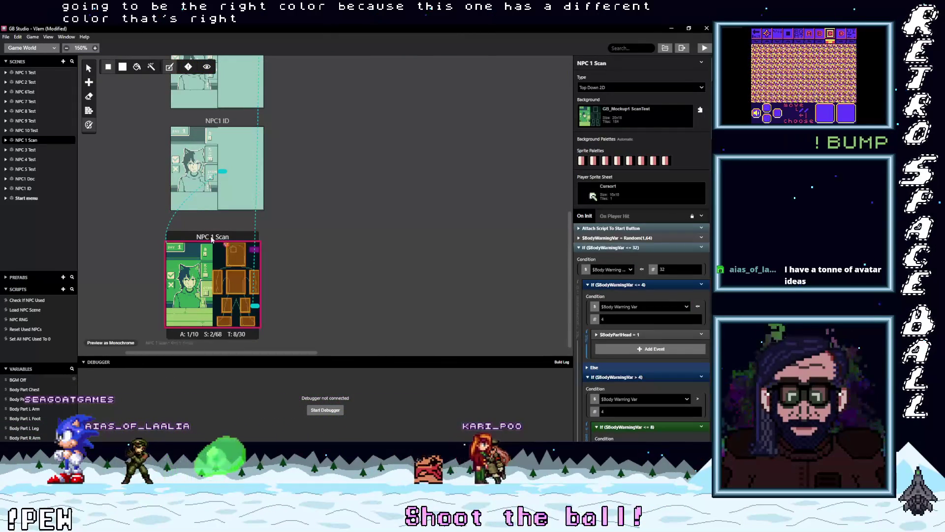
Set NPC 1 Scan's first background palette to DMG, then change it to teal Default BG 6
left_click(169, 68)
left_click(583, 149)
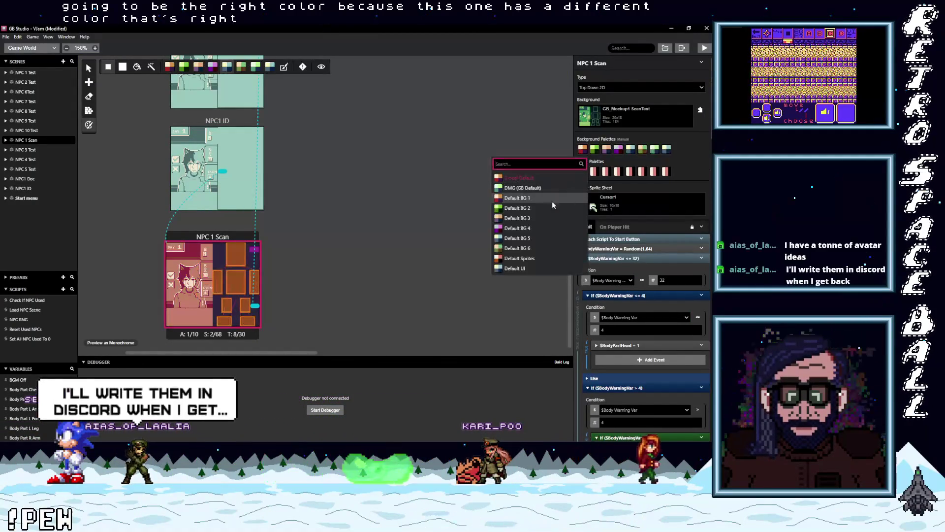
left_click(515, 186)
scroll(504, 205, "up", 3)
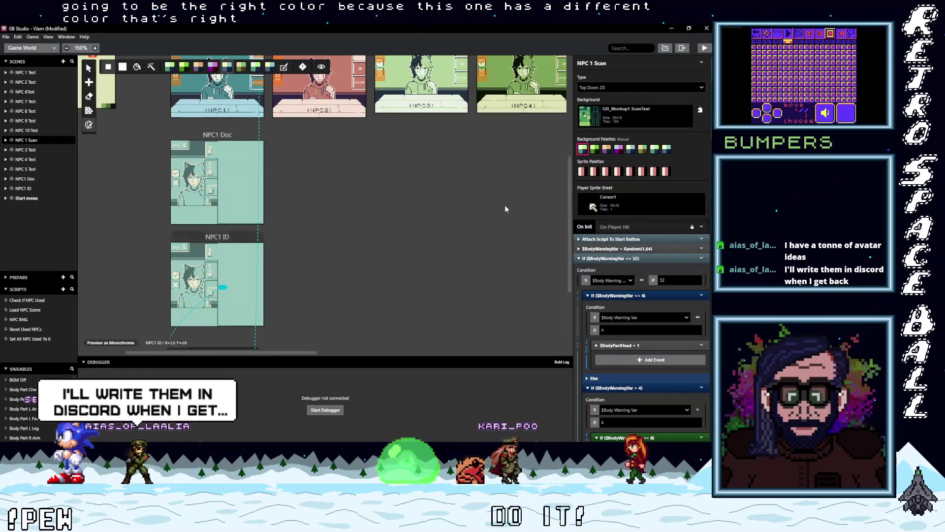
left_click(582, 149)
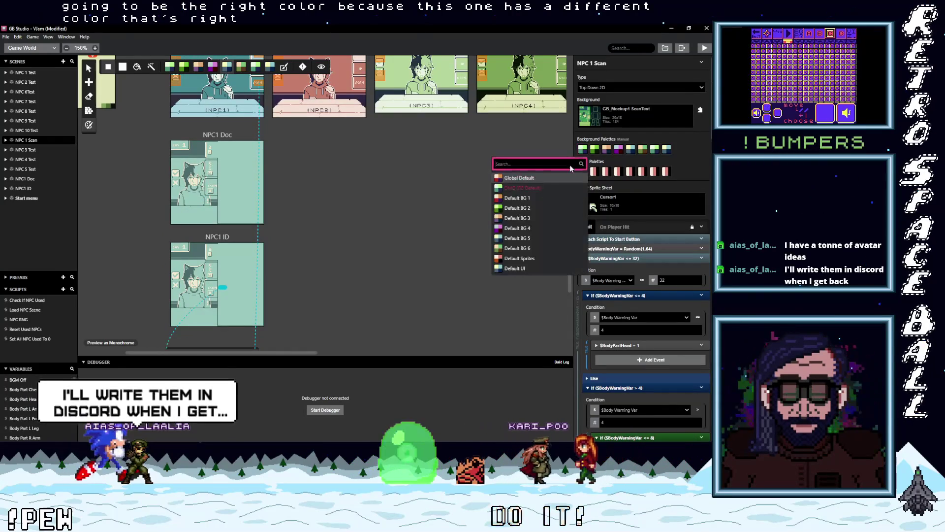
left_click(516, 248)
Scroll around the scene map and select the NPC1 Doc scene
scroll(326, 261, "down", 3)
scroll(323, 261, "up", 3)
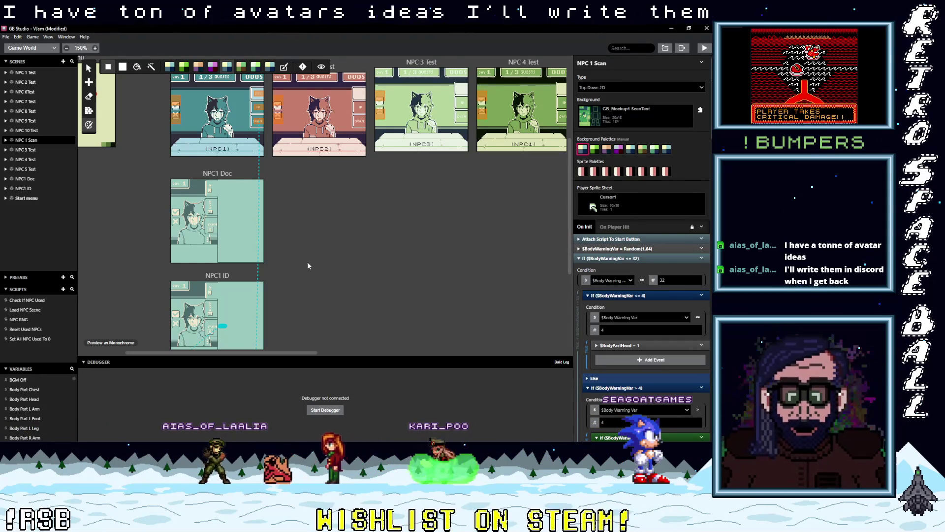
scroll(306, 267, "down", 1)
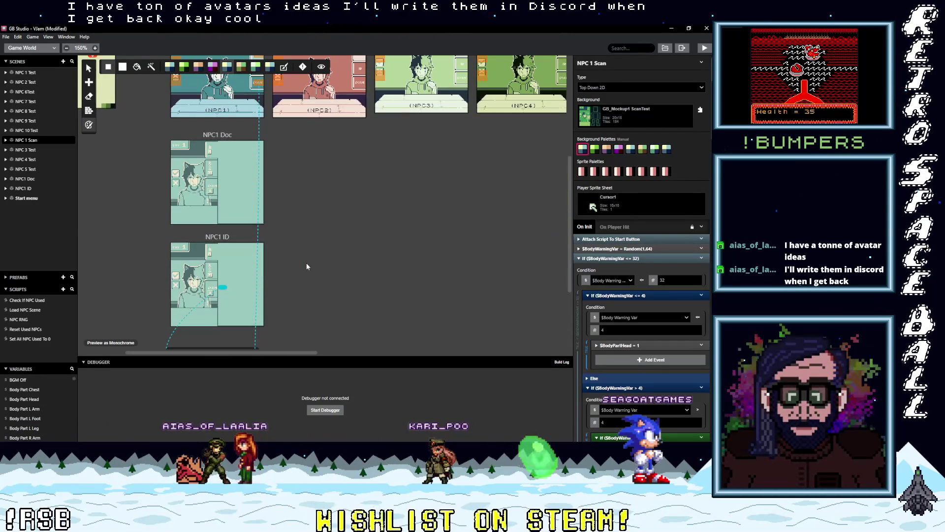
scroll(306, 266, "down", 3)
scroll(306, 266, "up", 5)
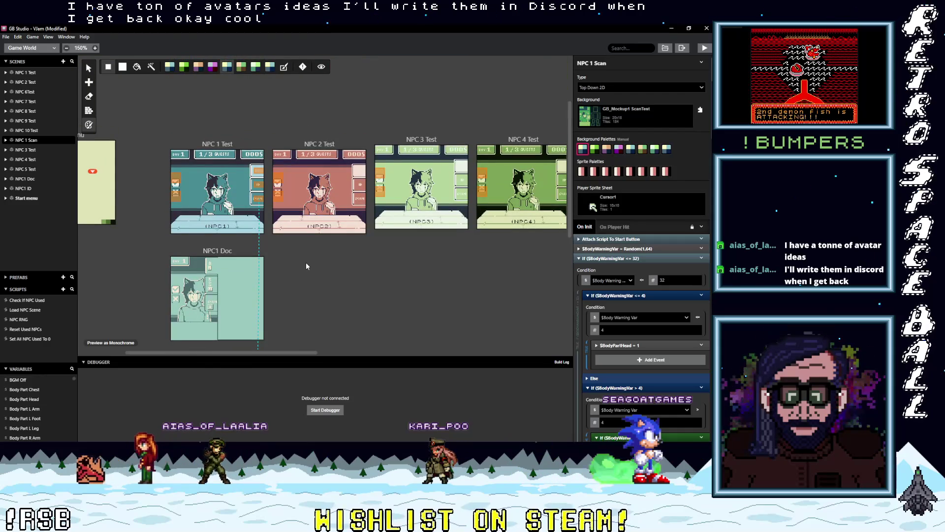
scroll(306, 266, "down", 6)
scroll(306, 266, "up", 5)
scroll(306, 266, "up", 2)
scroll(306, 266, "down", 4)
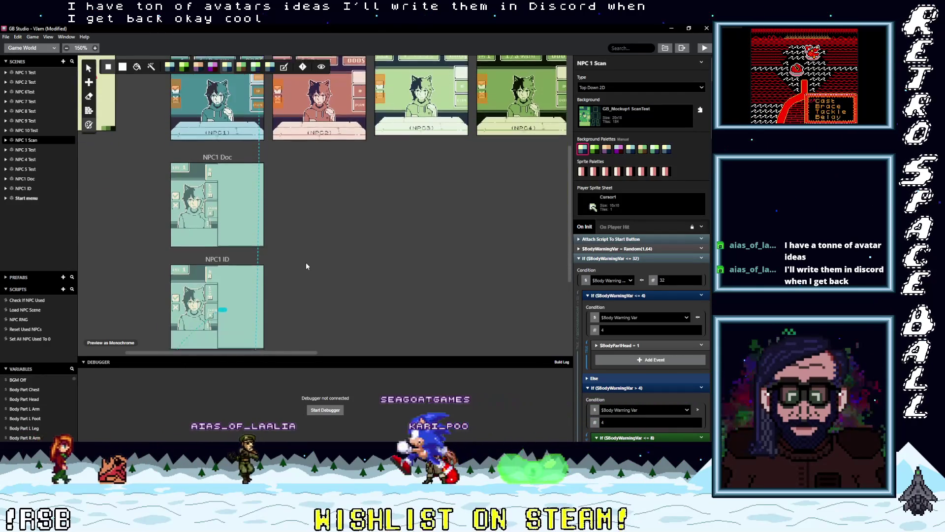
scroll(306, 266, "down", 1)
left_click(214, 141)
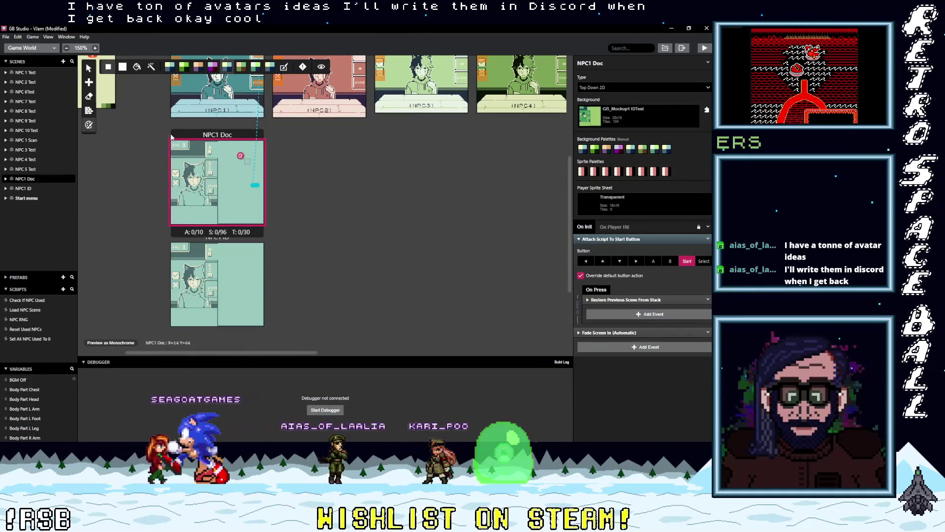
Draw a new trigger on NPC1 Doc and add a Change Scene event, found by searching 'chan'
left_click(88, 83)
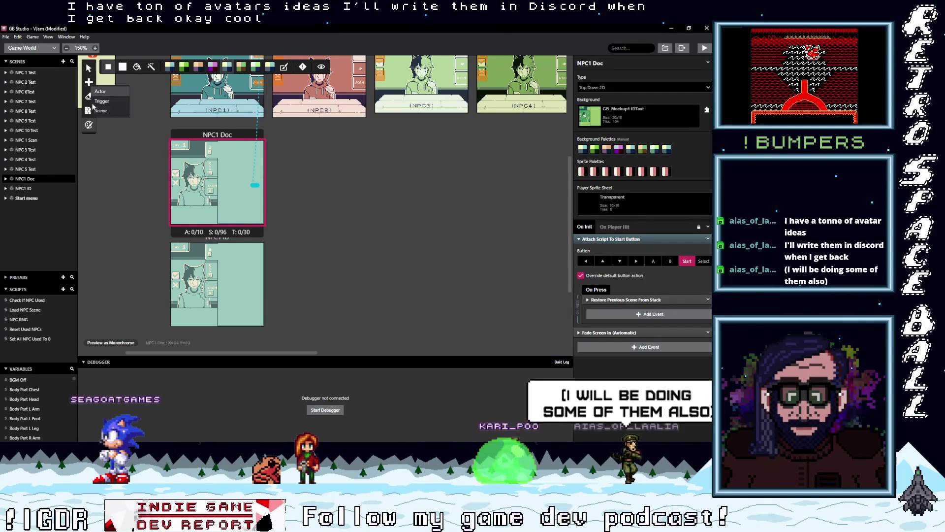
key("a")
left_click_drag(205, 161, 215, 176)
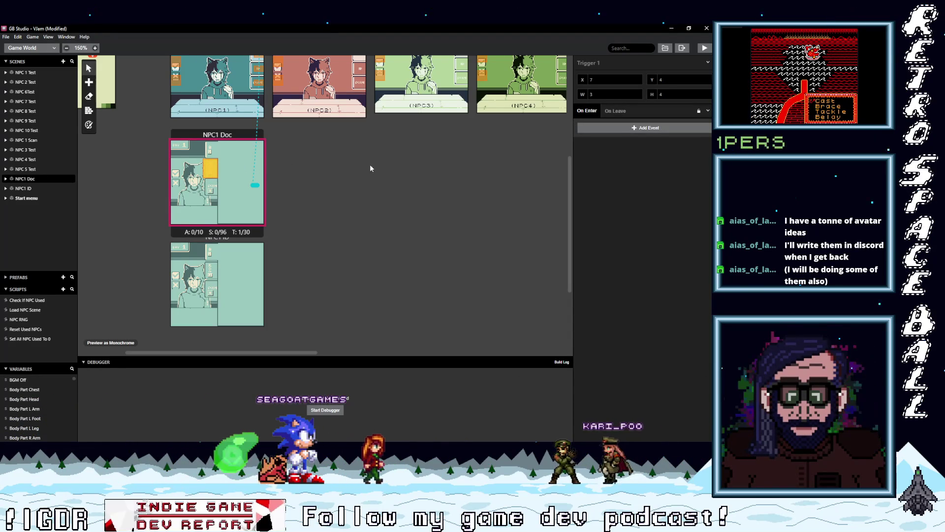
left_click(619, 128)
type("chan")
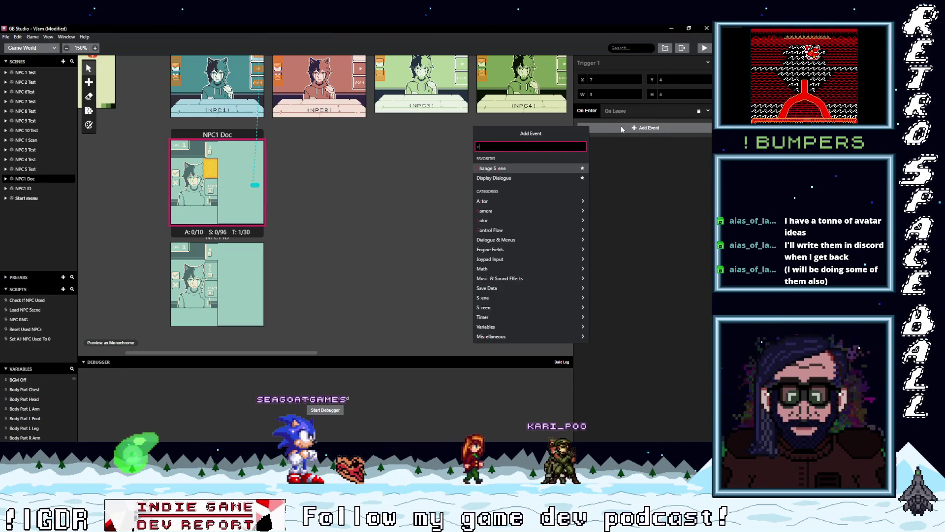
left_click(502, 167)
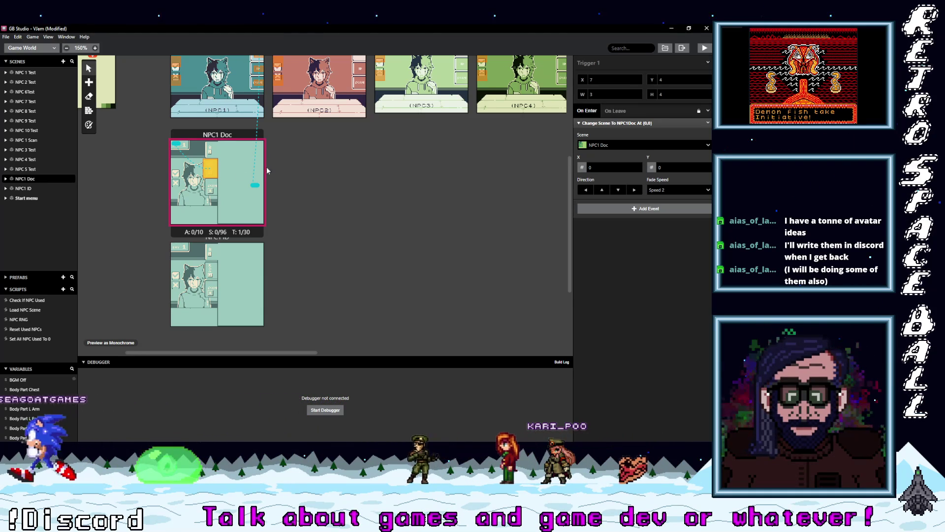
scroll(228, 175, "up", 2)
scroll(229, 175, "up", 1)
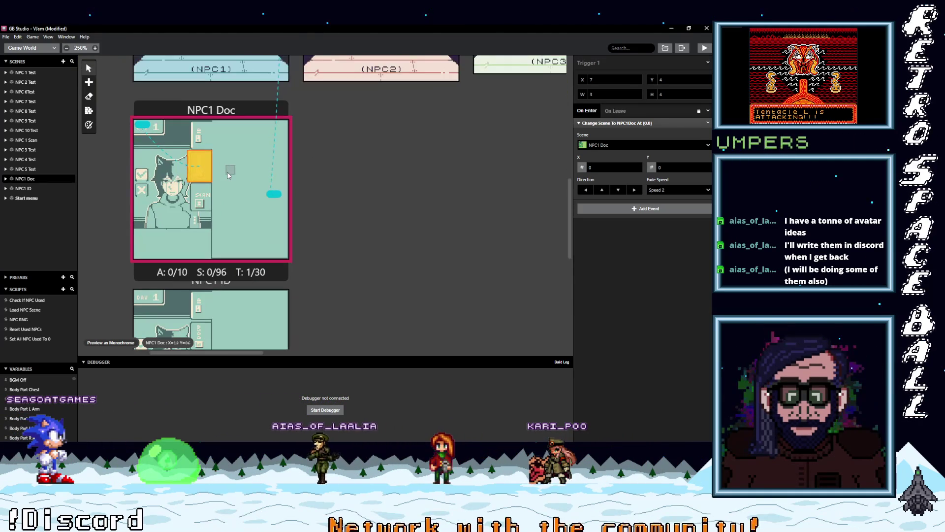
scroll(238, 177, "up", 5)
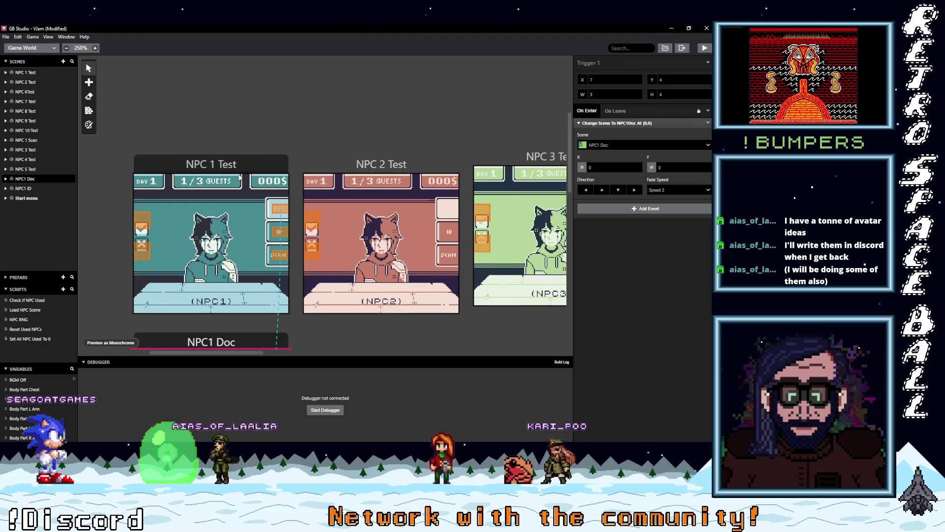
scroll(239, 178, "down", 3)
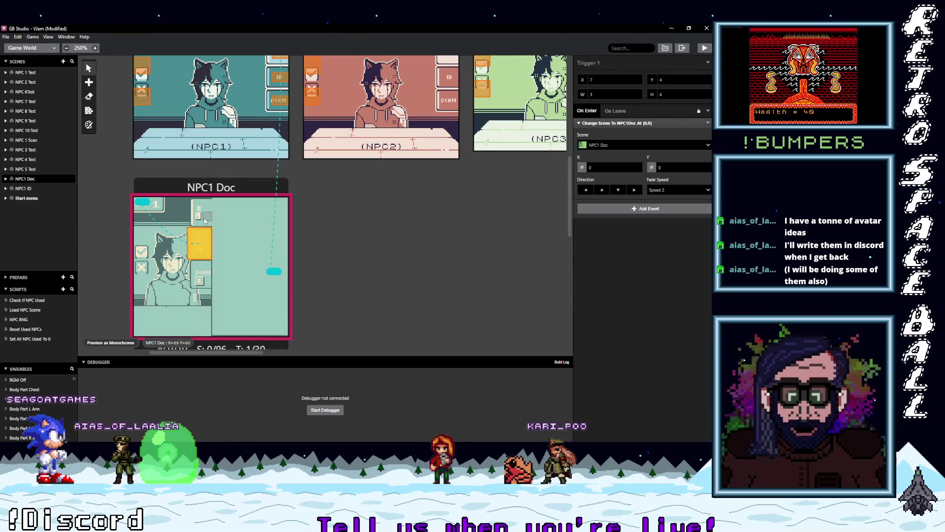
scroll(275, 200, "up", 1)
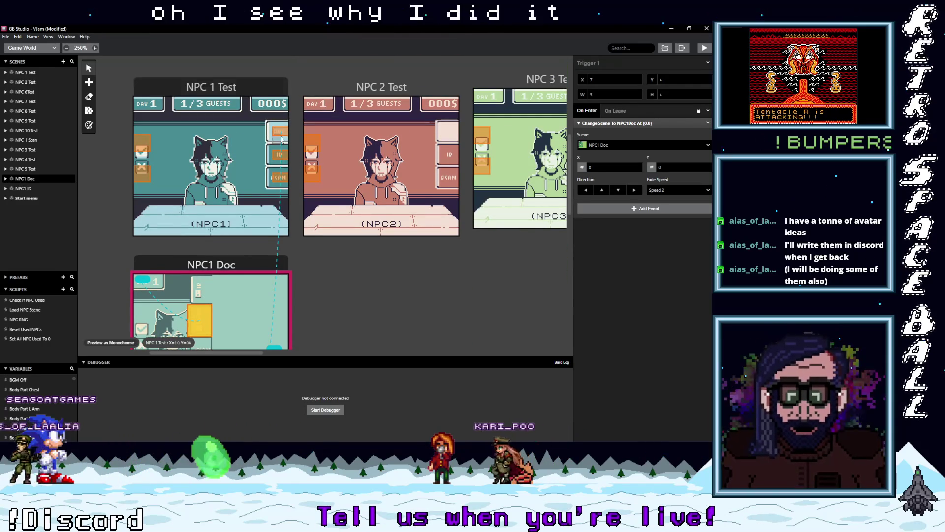
scroll(203, 290, "down", 1)
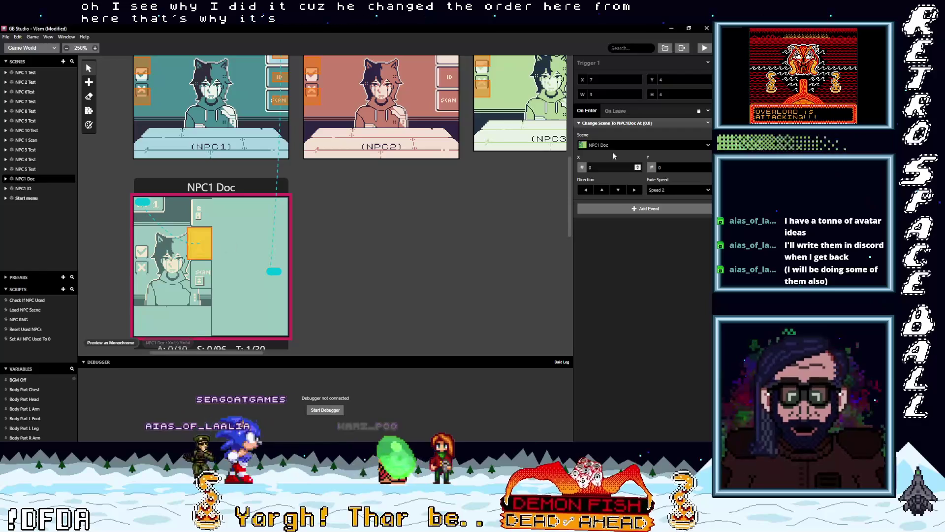
scroll(324, 264, "down", 2)
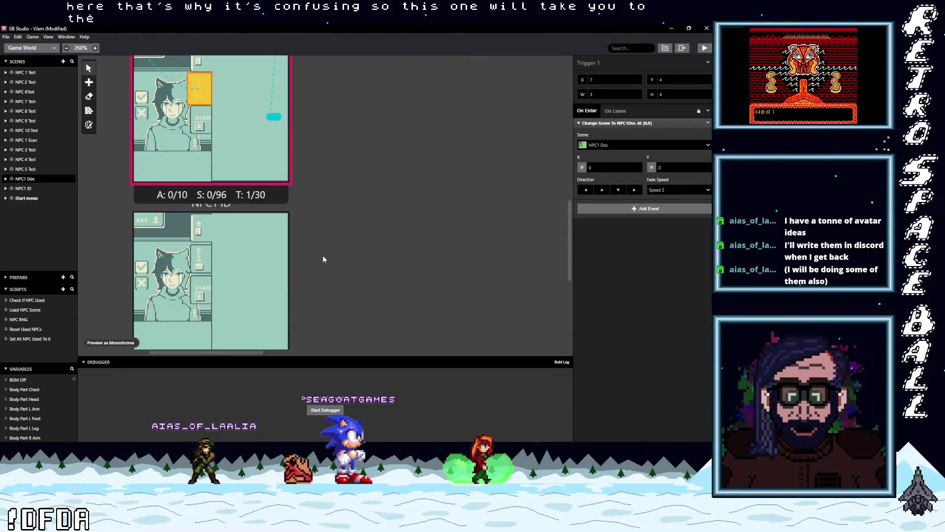
scroll(323, 259, "up", 1)
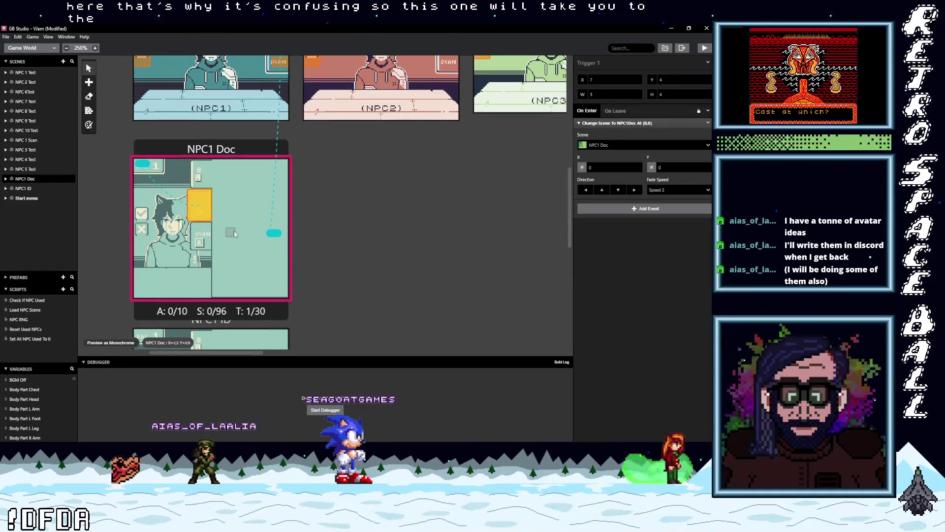
scroll(236, 234, "up", 3)
scroll(237, 285, "down", 3)
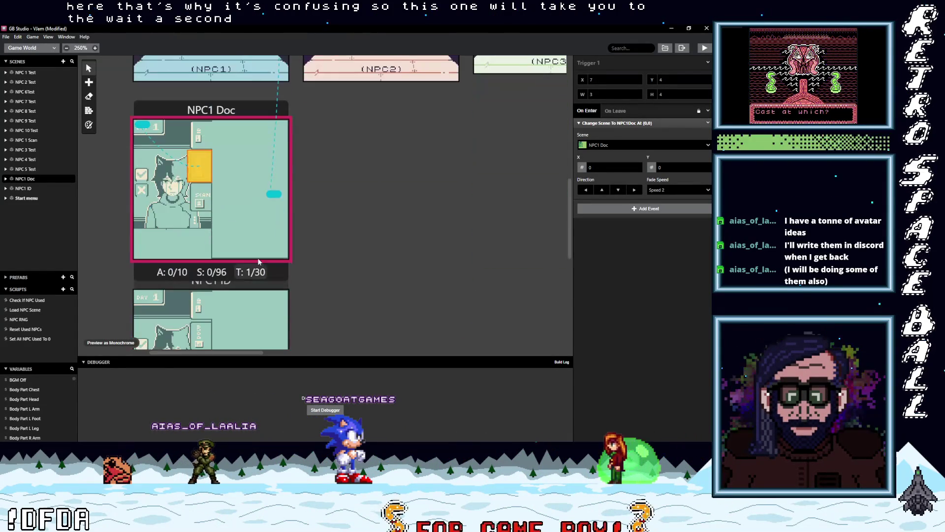
left_click(252, 319)
left_click(279, 178)
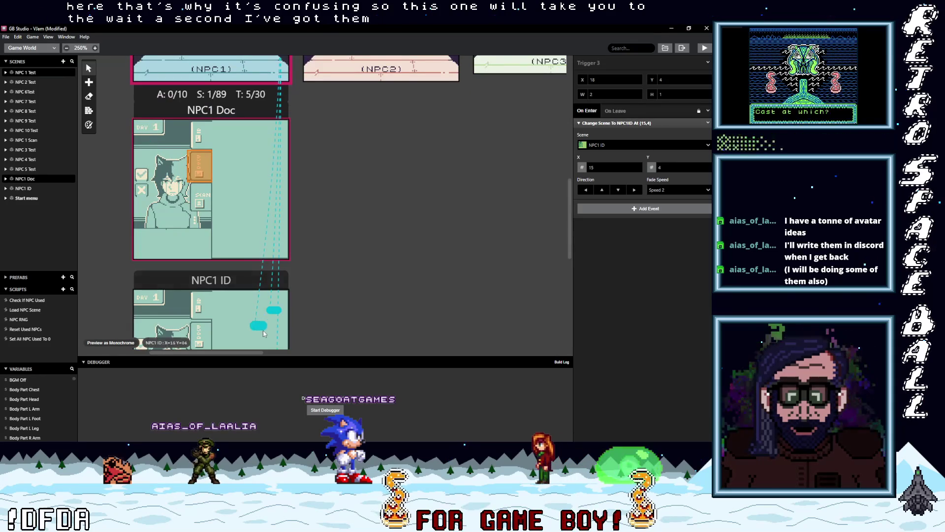
Move the NPC1 Doc arrival point to tile 17,2 and draw a second trigger below the first
left_click_drag(280, 178, 273, 140)
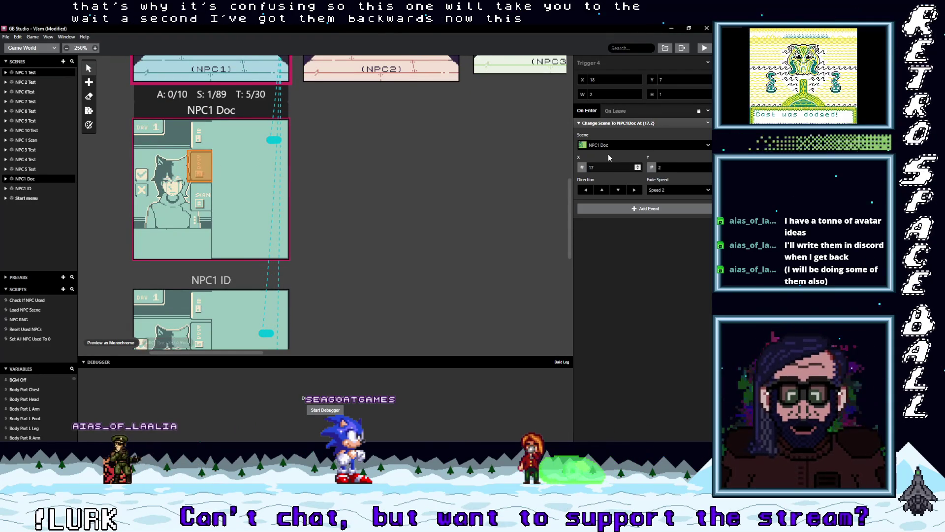
left_click(199, 177)
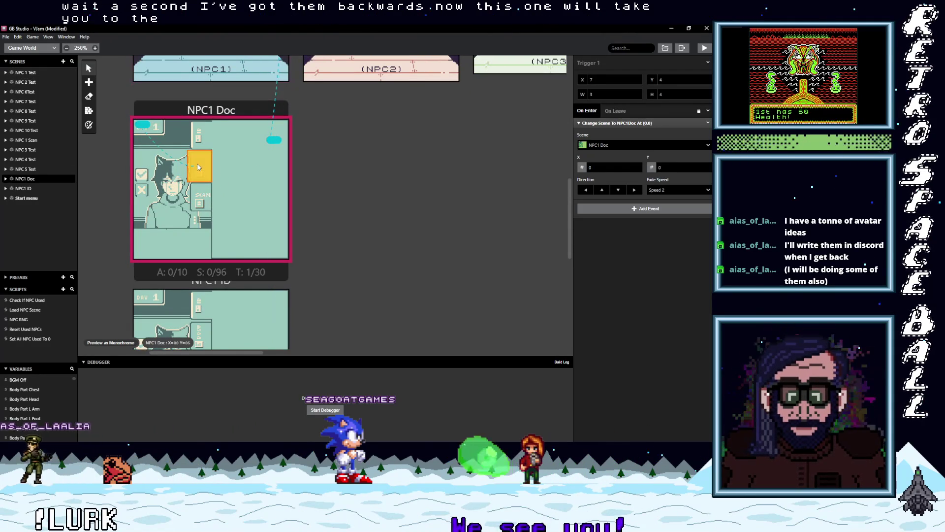
left_click_drag(195, 196, 208, 209)
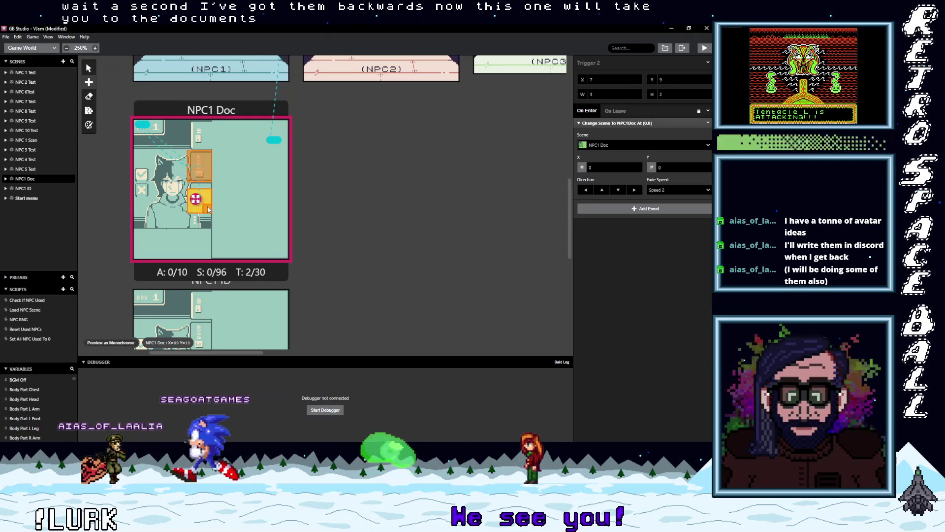
Nudge the upper trigger up one tile, then bring up NPC1 Doc's scene properties
left_click(195, 171)
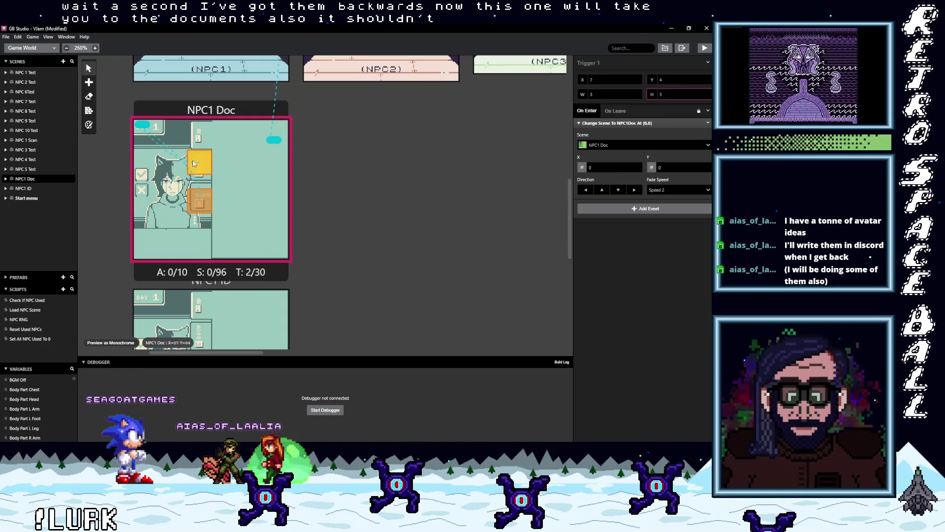
left_click_drag(194, 166, 196, 159)
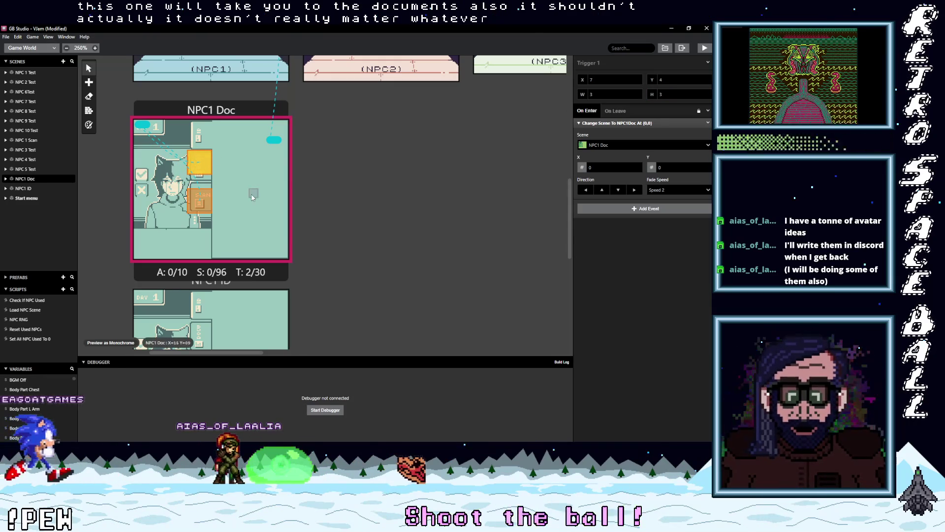
left_click(219, 110)
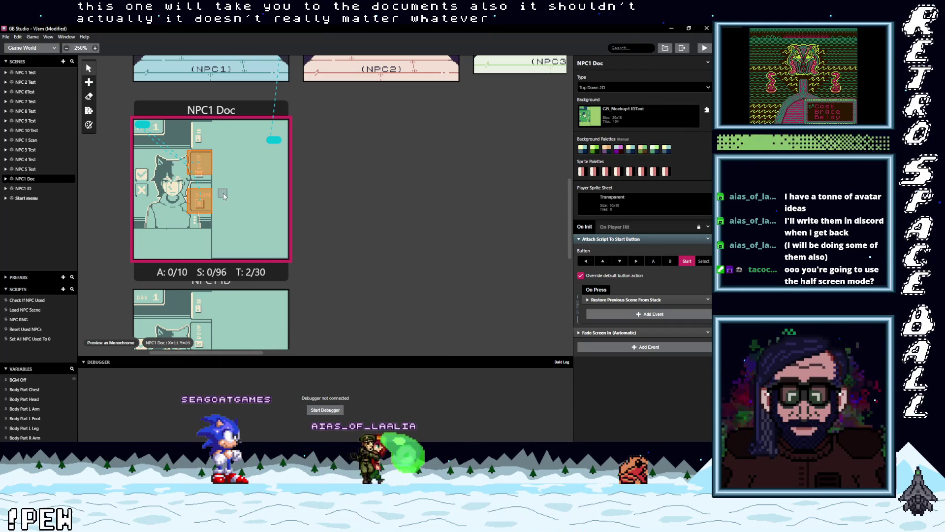
scroll(222, 194, "up", 4)
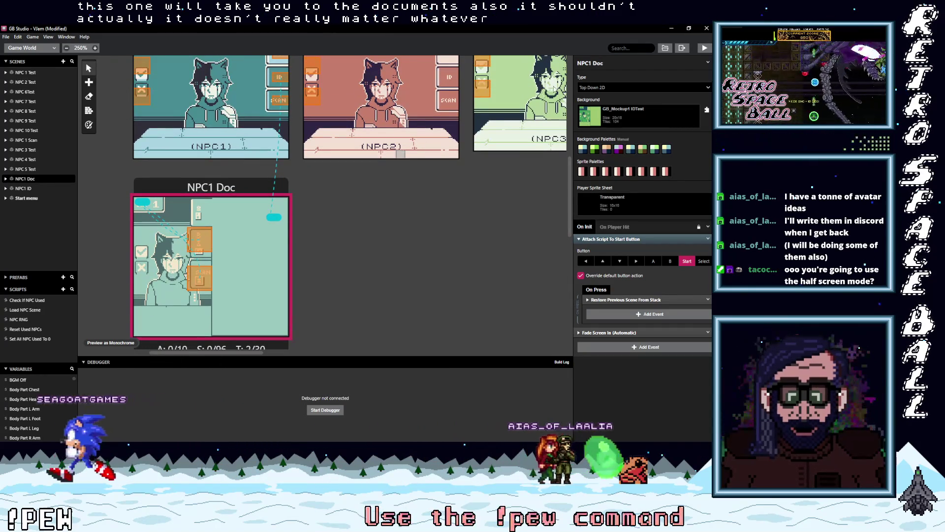
Rename the scene from NPC1 Doc to NPC1 ID
double_click(634, 66)
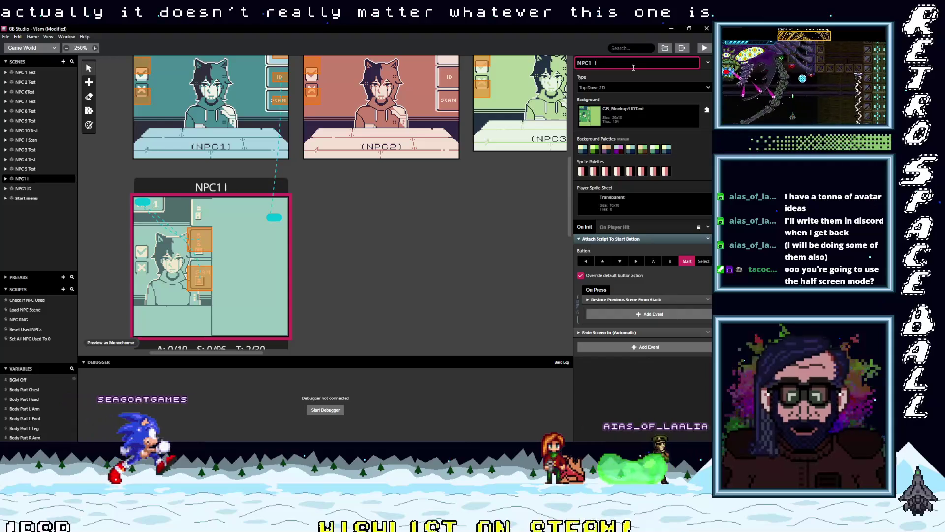
type("ID")
scroll(278, 250, "down", 10)
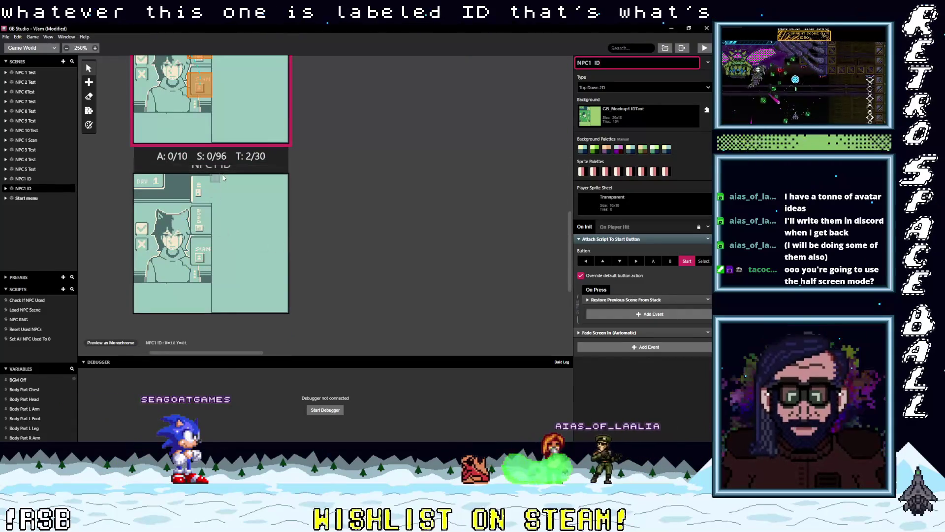
left_click(278, 250)
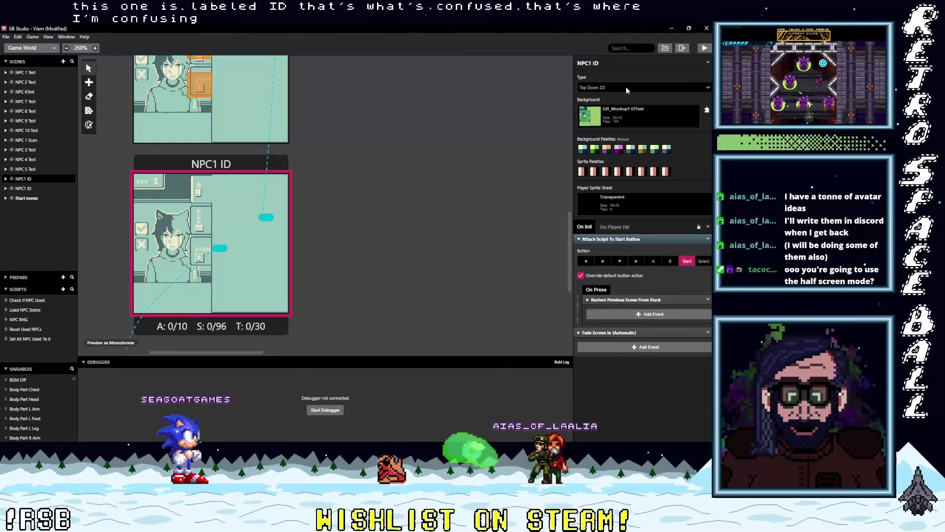
Give the lower NPC1 ID scene the GB_Mockup1 DocTest background
scroll(266, 216, "up", 8)
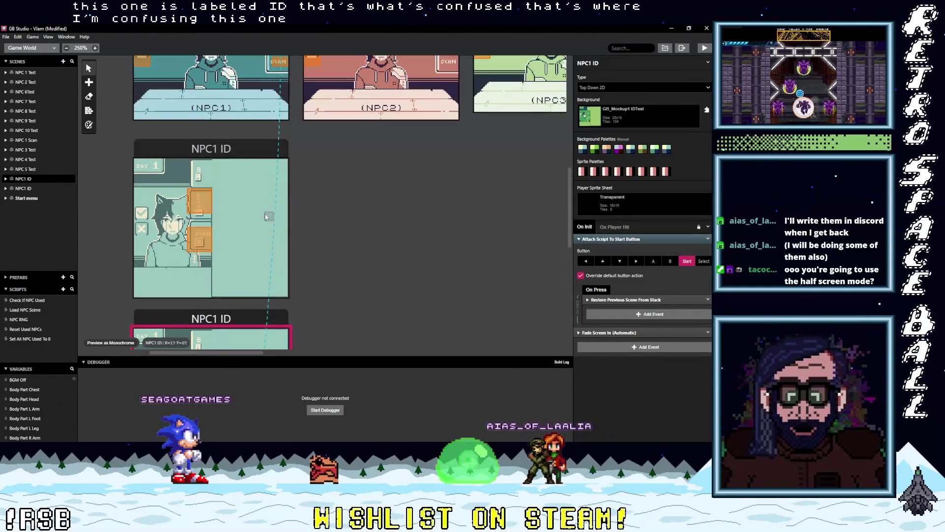
left_click(228, 162)
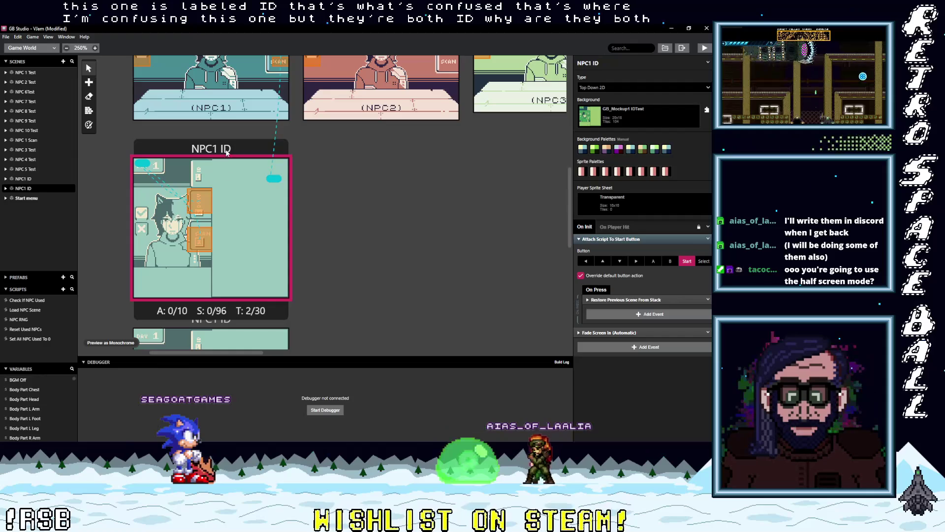
scroll(228, 231, "down", 5)
scroll(234, 219, "up", 3)
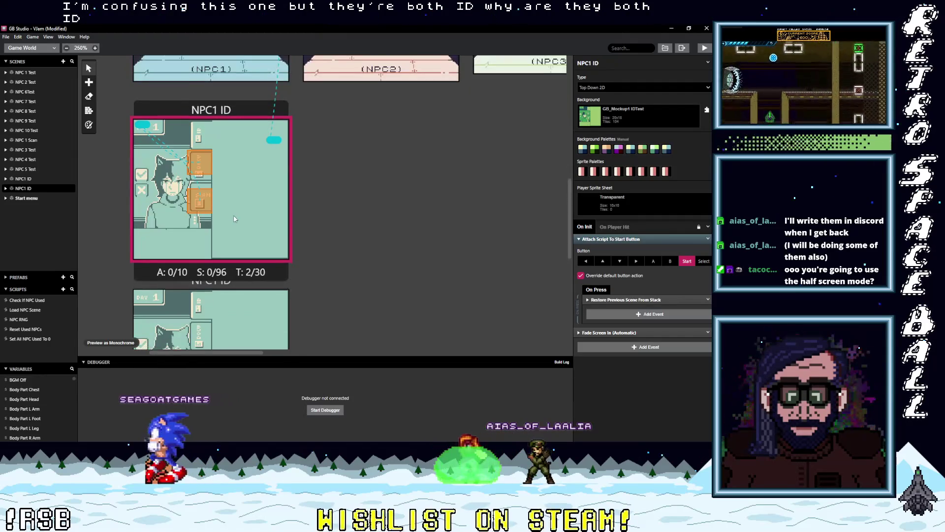
scroll(234, 219, "up", 4)
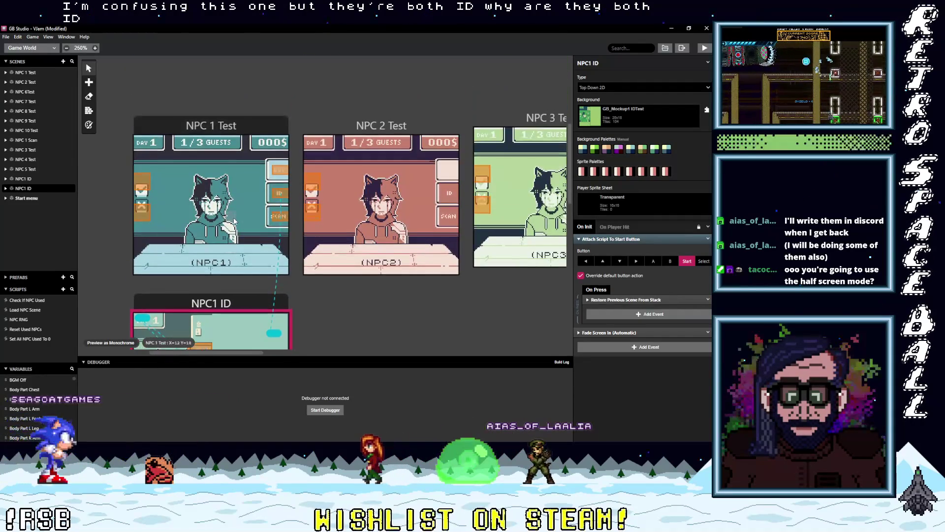
scroll(234, 224, "down", 1)
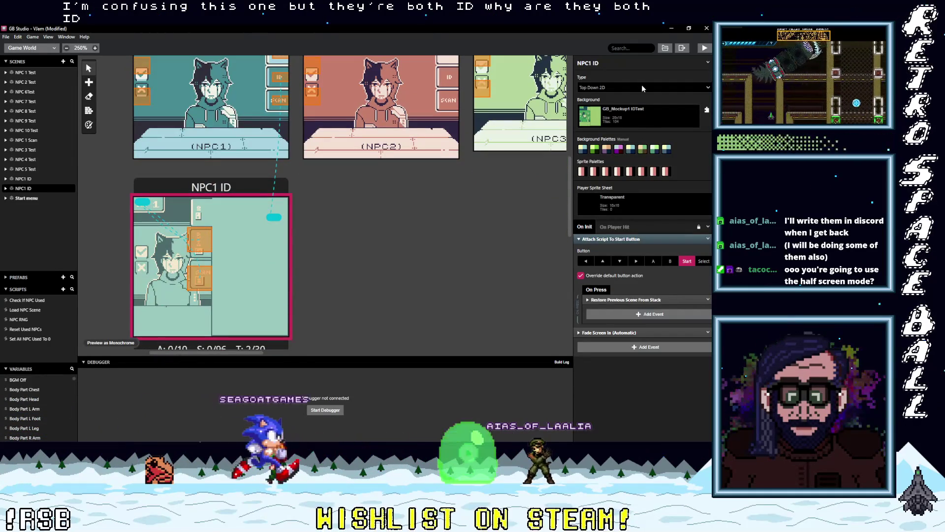
scroll(278, 313, "down", 6)
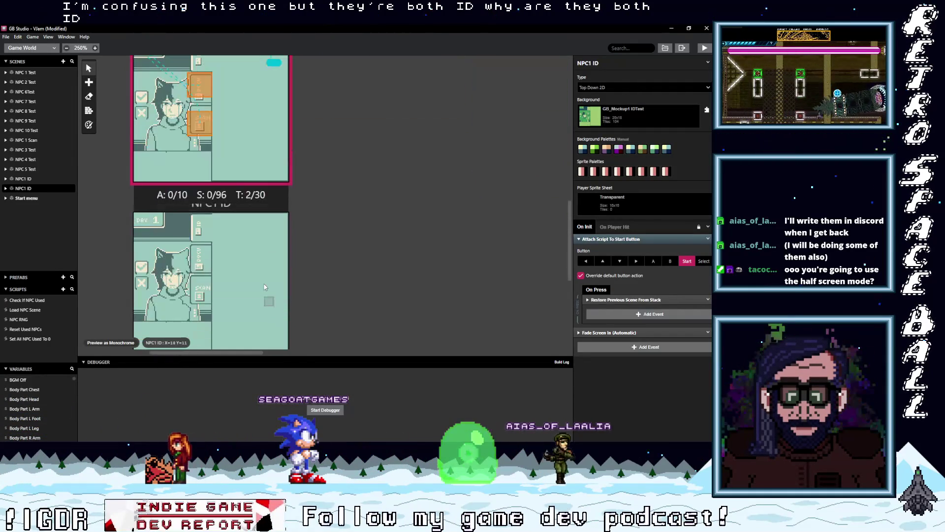
left_click(263, 287)
left_click(645, 108)
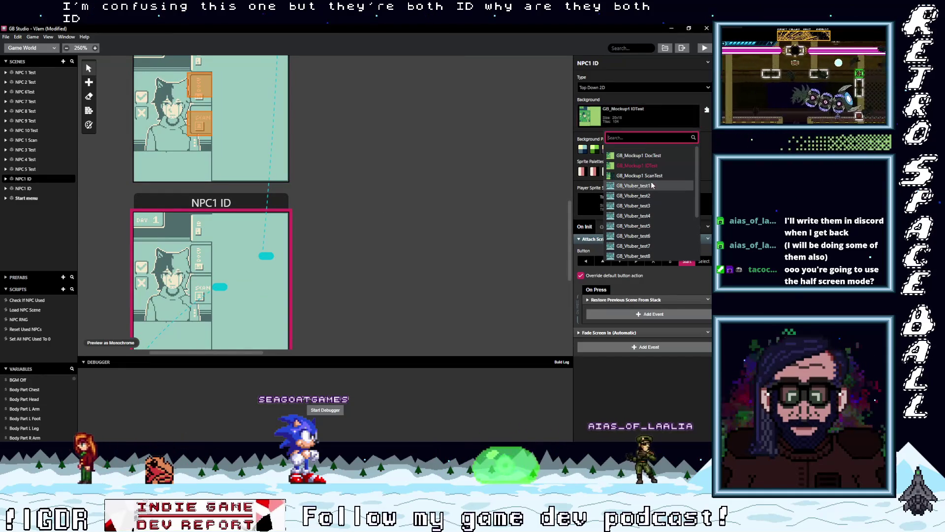
left_click(646, 155)
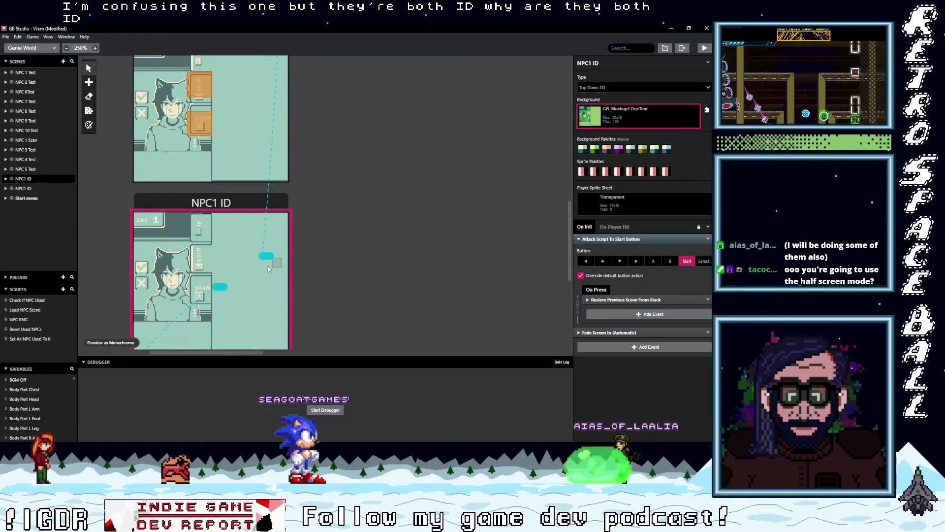
scroll(255, 280, "up", 2)
scroll(227, 295, "down", 2)
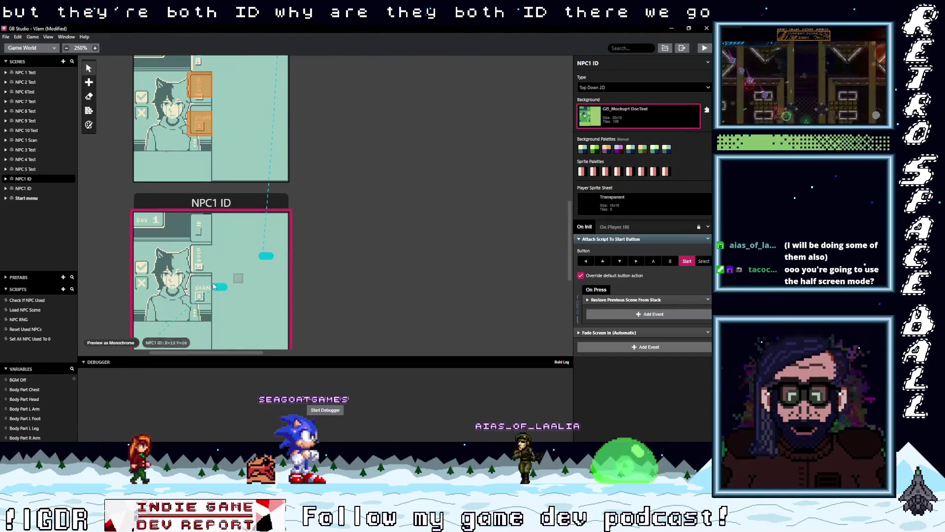
scroll(219, 286, "up", 2)
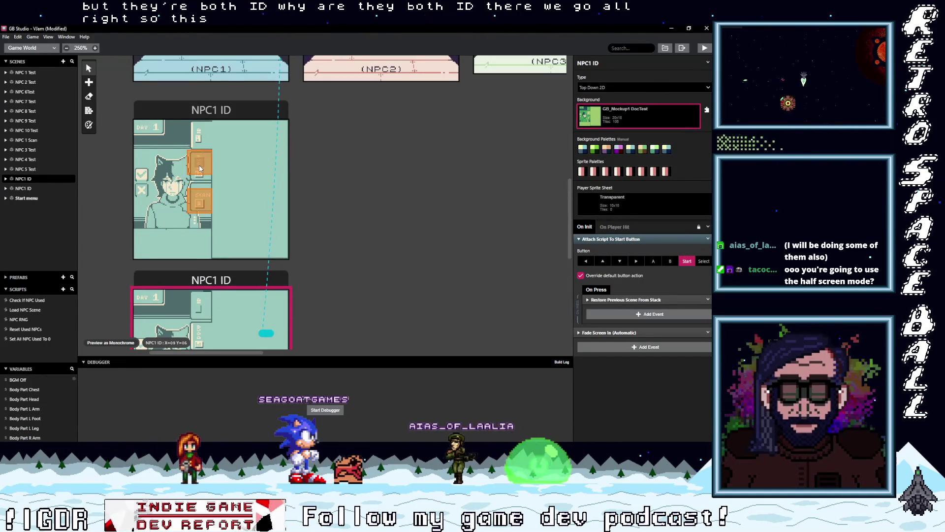
Check which scene the upper scene's Change Scene trigger leads to, leaving it unchanged
left_click(201, 169)
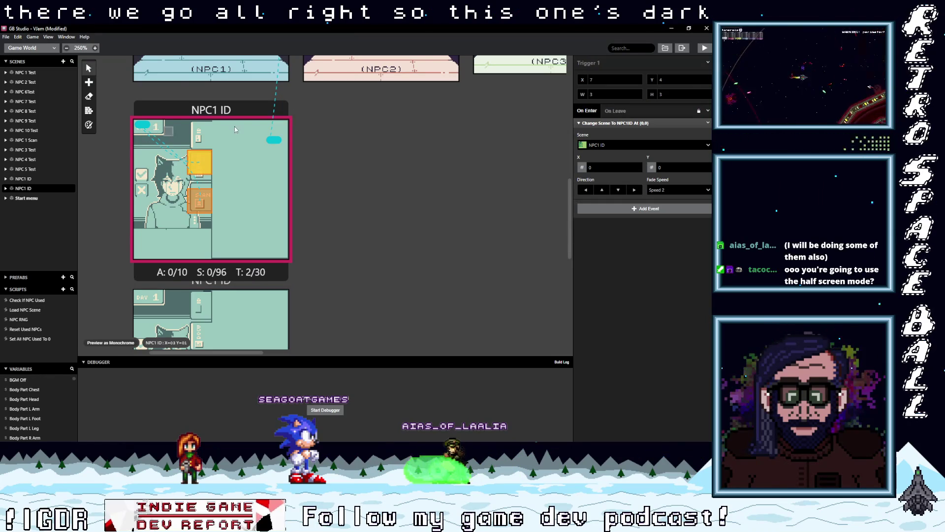
left_click(612, 146)
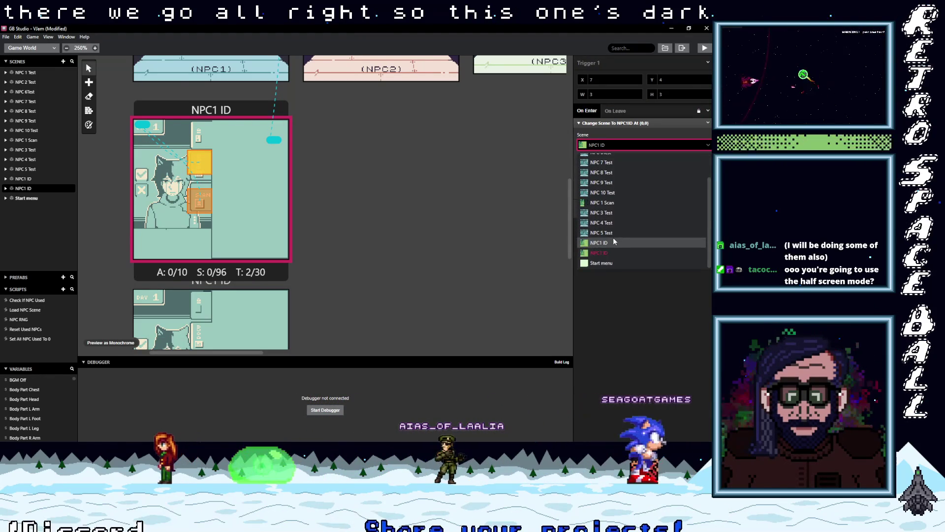
left_click(457, 277)
Rename the lower DocTest scene from NPC1 ID to NPC1 Doc
left_click(232, 305)
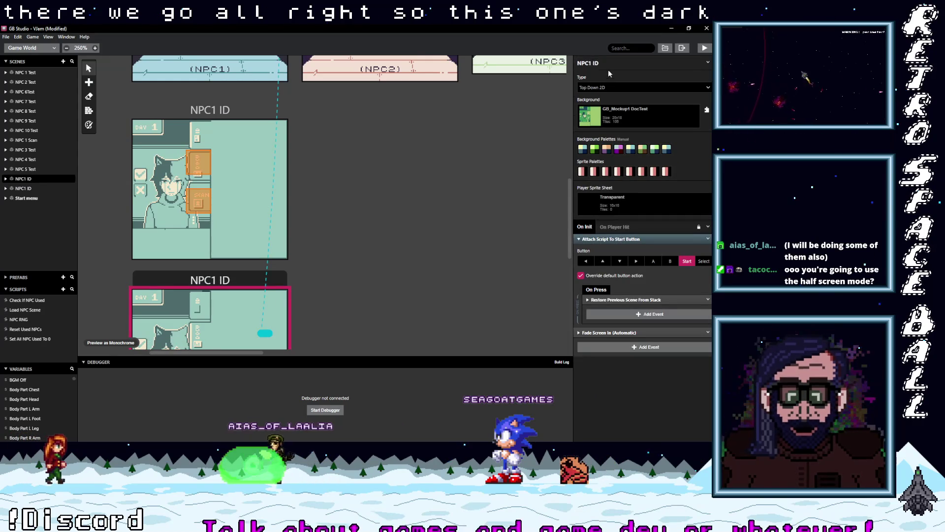
left_click(597, 63)
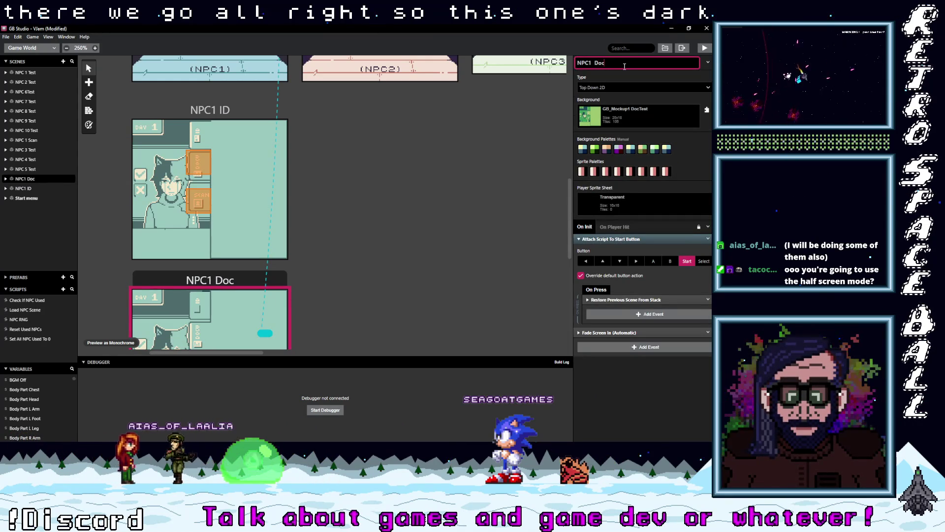
key("ctrl+z")
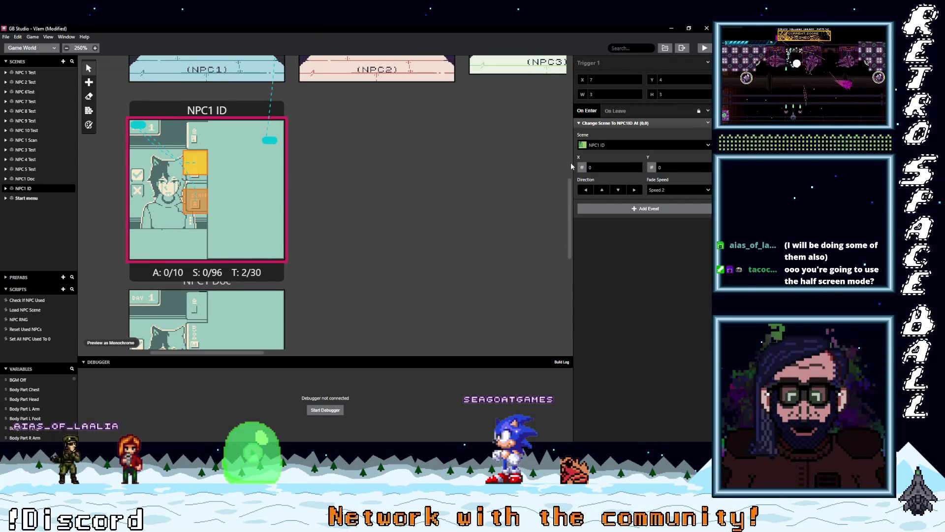
scroll(336, 289, "down", 6)
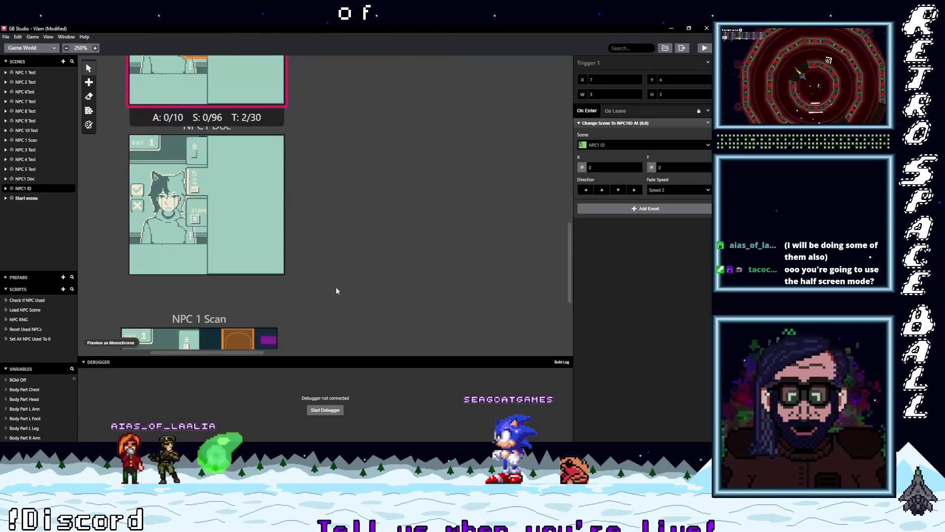
Review the scenes on the map, then switch to Aseprite showing GB_Mockup1.png
scroll(336, 289, "up", 6)
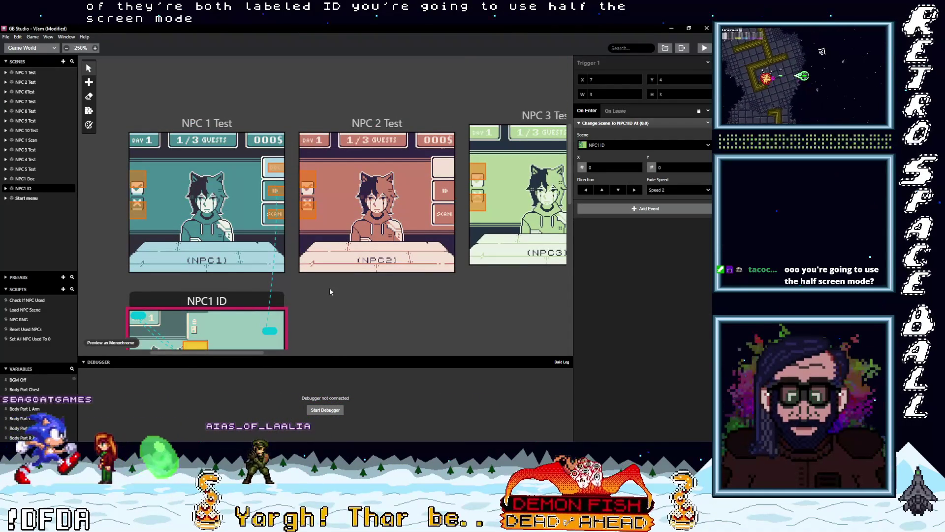
scroll(330, 291, "down", 6)
scroll(329, 291, "up", 5)
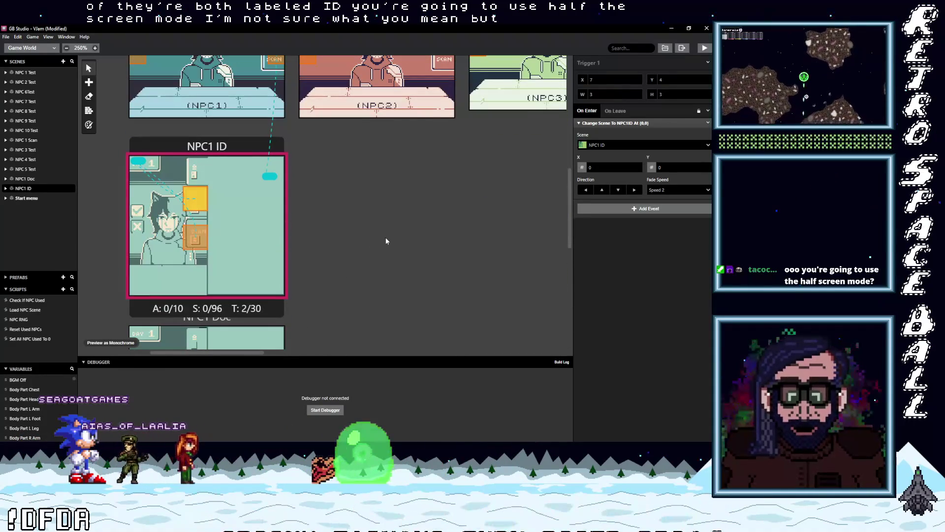
key("alt+Tab")
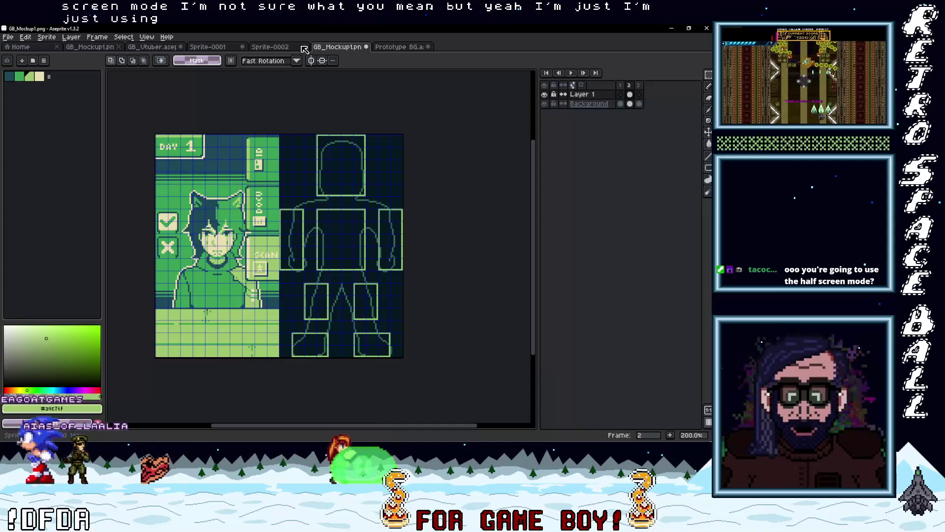
Browse the Sprite-0002, Prototype BG and GB_Vtuber.aseprite files, then minimize Aseprite
left_click(280, 50)
key("ctrl+Tab")
key("ctrl+Tab")
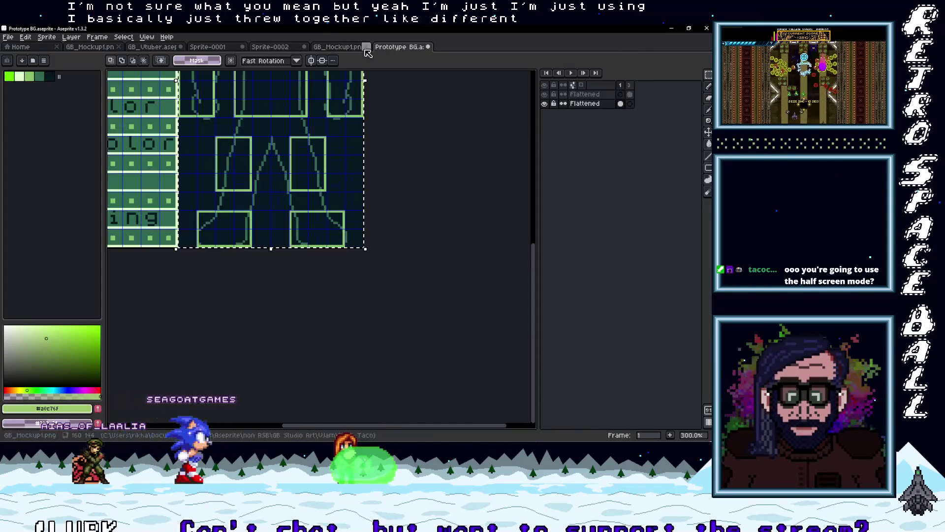
left_click(285, 48)
left_click(152, 47)
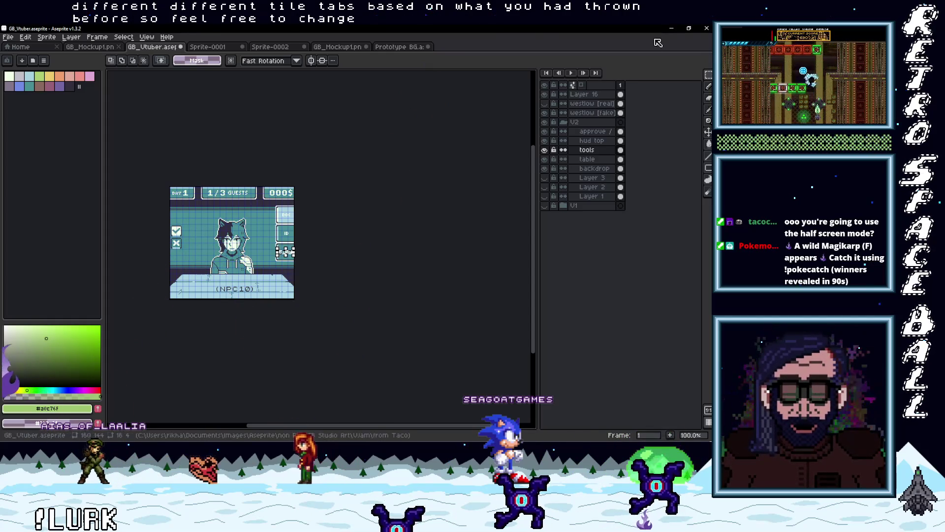
left_click(672, 29)
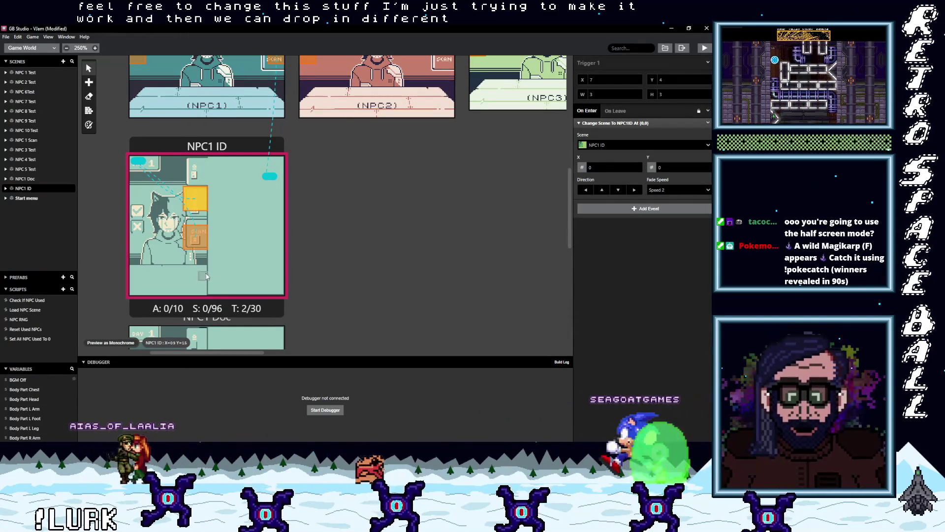
scroll(242, 302, "up", 2)
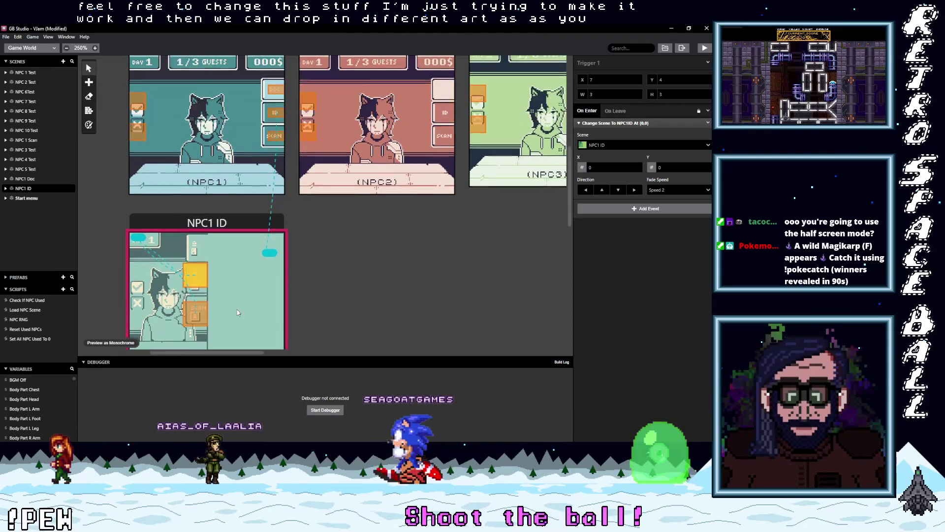
scroll(238, 312, "down", 3)
scroll(238, 312, "up", 2)
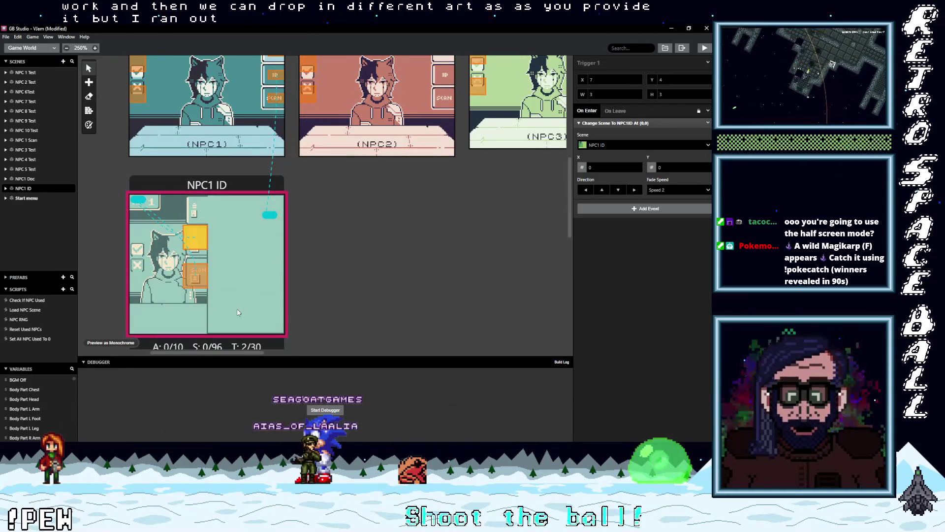
scroll(237, 312, "down", 5)
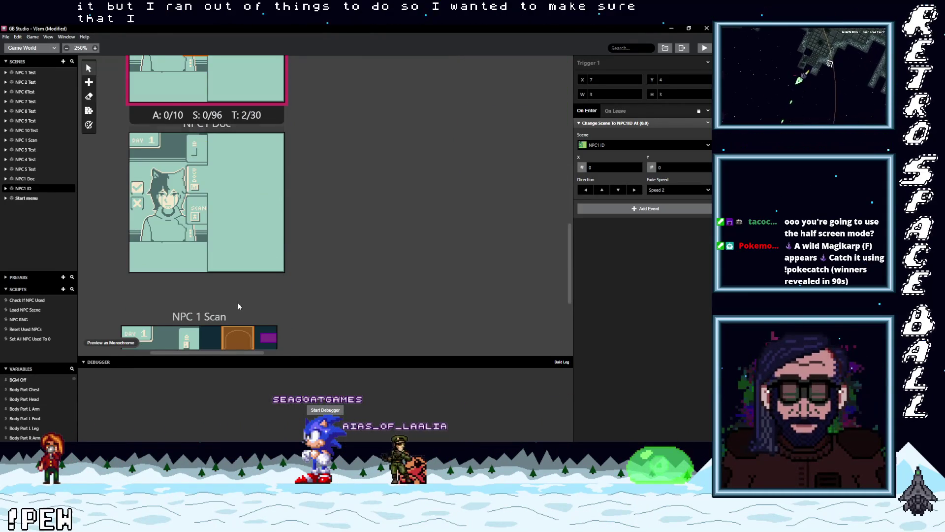
scroll(238, 302, "up", 2)
scroll(238, 303, "up", 2)
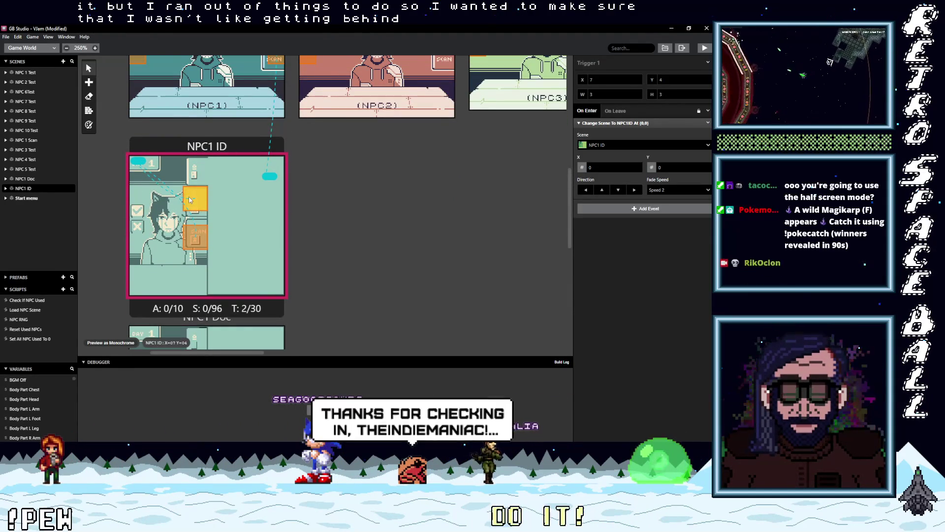
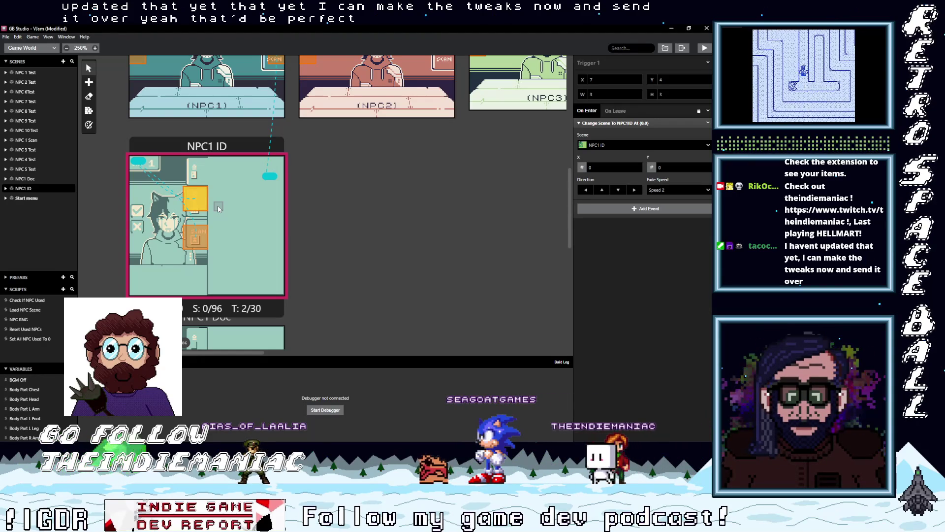
Move the second NPC1 ID exit trigger's arrival point to tile 12,15
scroll(254, 247, "up", 3)
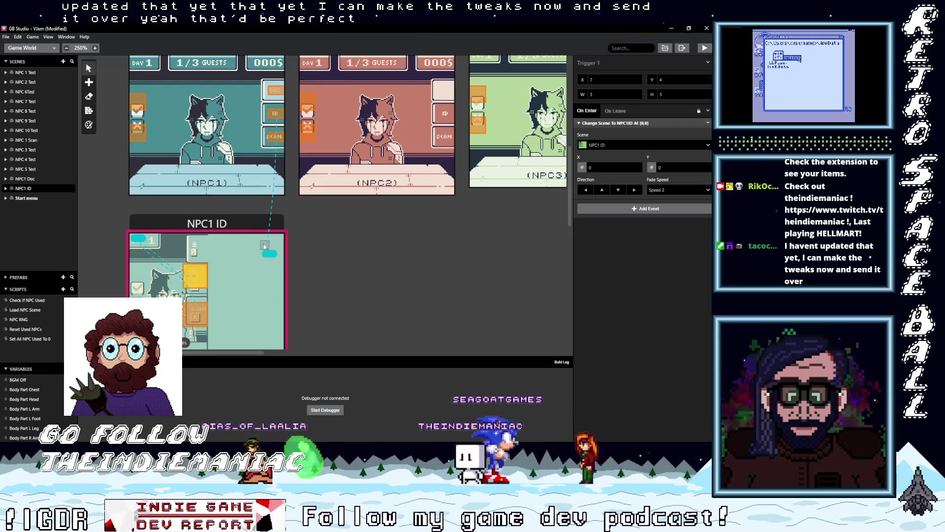
scroll(221, 275, "down", 2)
left_click(201, 266)
left_click_drag(138, 200, 234, 315)
scroll(235, 315, "down", 3)
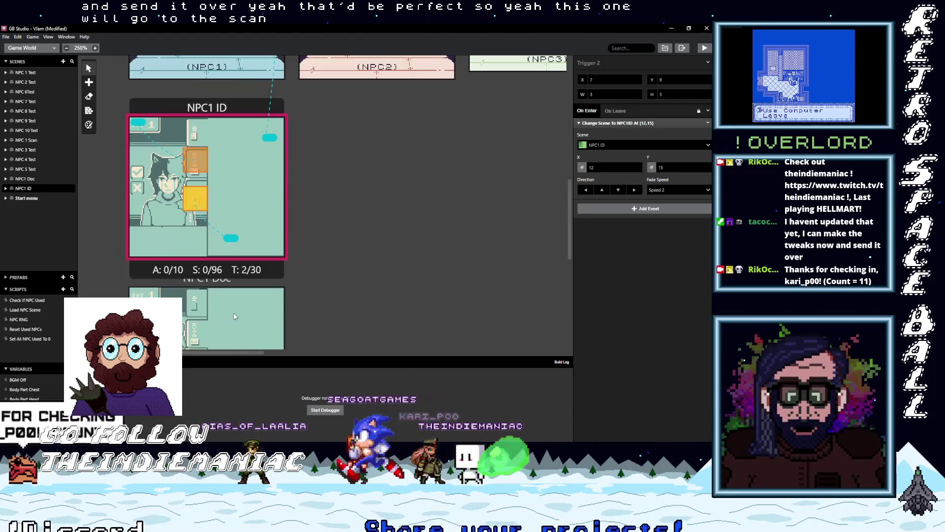
left_click_drag(233, 248, 222, 339)
scroll(220, 328, "down", 2)
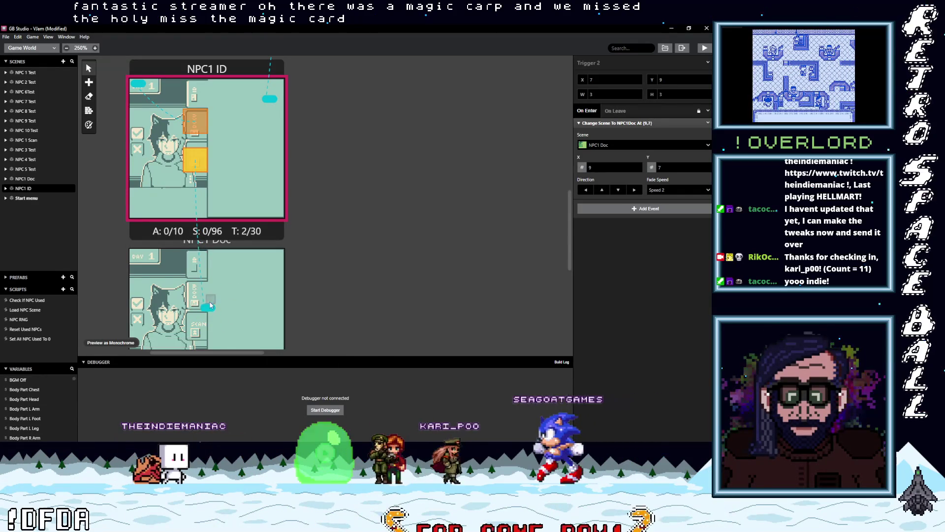
Set the NPC1 Doc arrival point to 8,10, then redirect the trigger to NPC 1 Scan
left_click_drag(195, 331, 194, 331)
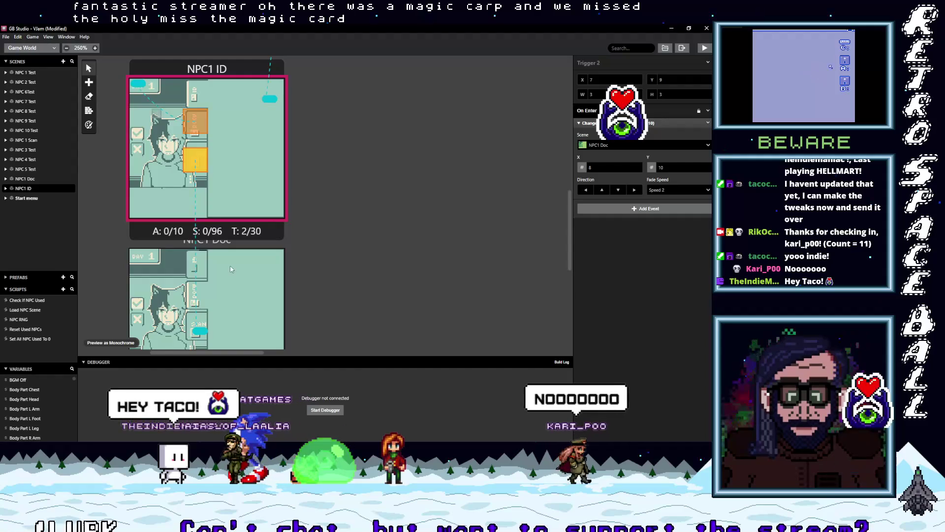
scroll(201, 171, "down", 5)
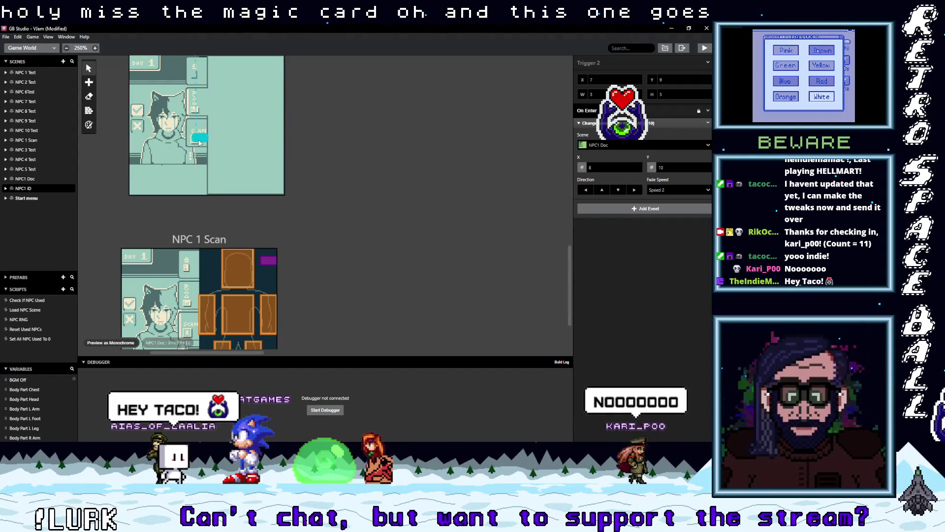
left_click_drag(199, 151, 187, 334)
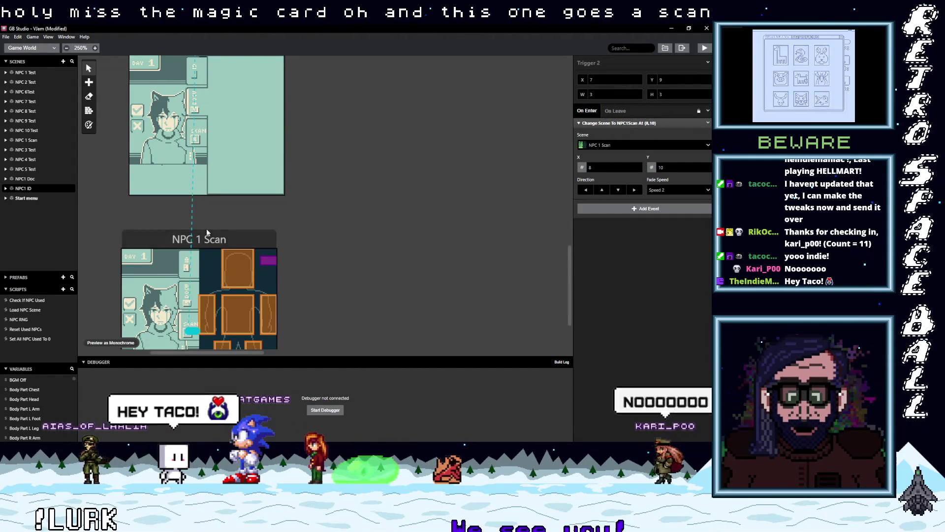
scroll(187, 333, "up", 5)
Point the first NPC1 ID exit trigger's destination into NPC1 Doc
left_click(195, 120)
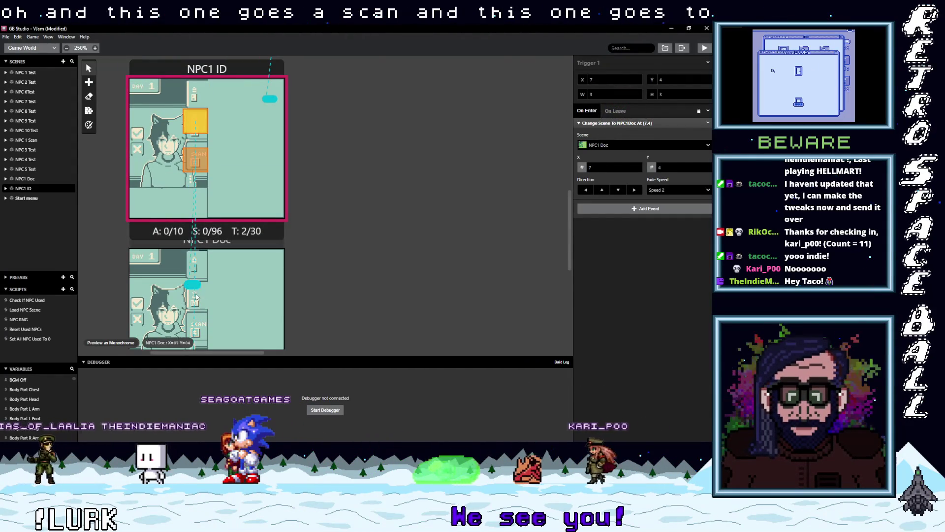
left_click_drag(169, 146, 195, 299)
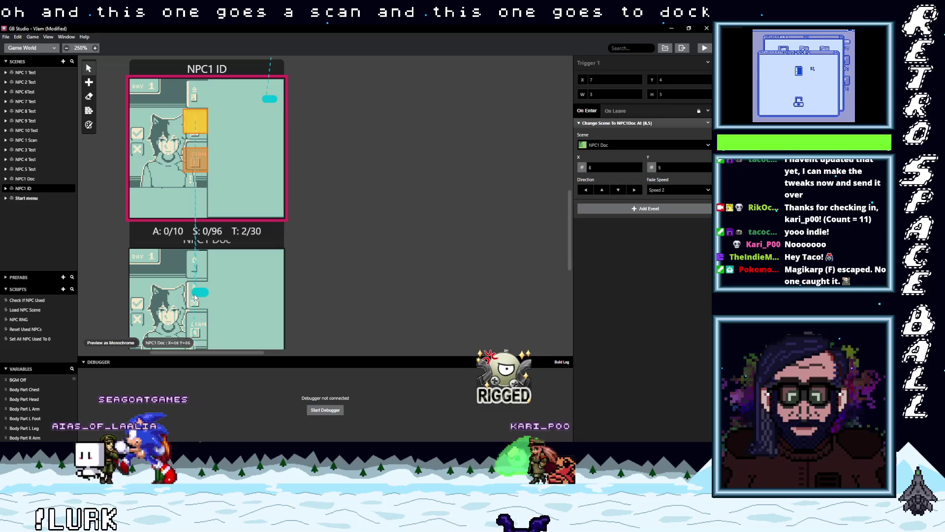
left_click_drag(195, 298, 196, 291)
scroll(200, 188, "down", 2)
scroll(201, 189, "down", 3)
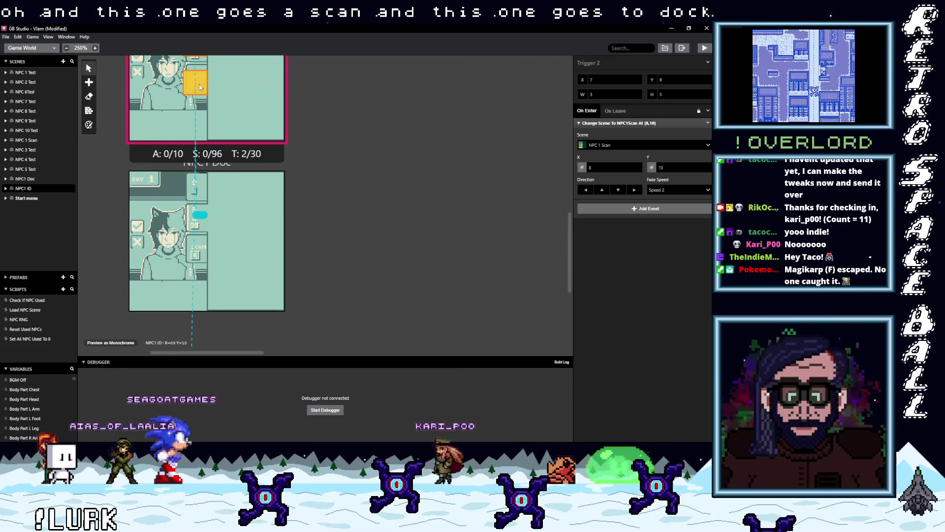
Enlarge the top exit trigger in NPC1 Doc to 3x4 tiles
left_click(196, 253)
left_click_drag(203, 264, 206, 264)
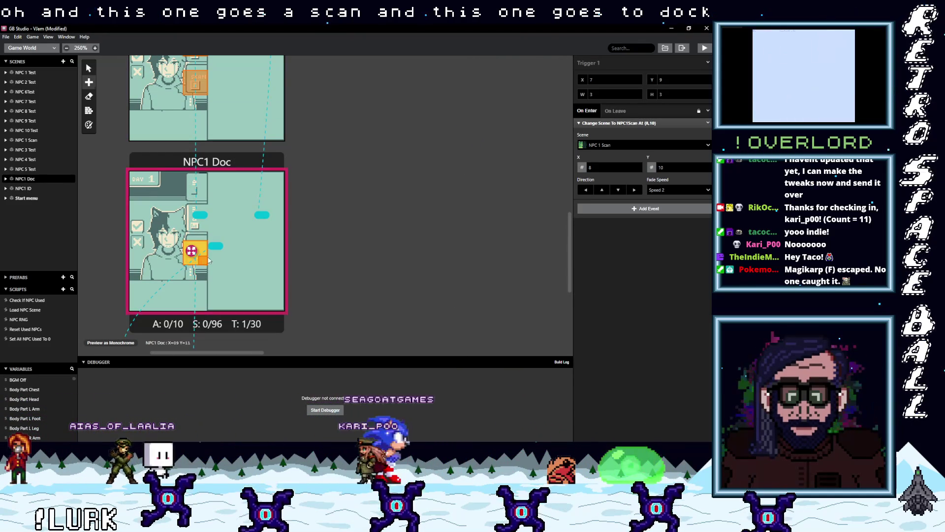
scroll(209, 248, "down", 3)
scroll(204, 245, "up", 2)
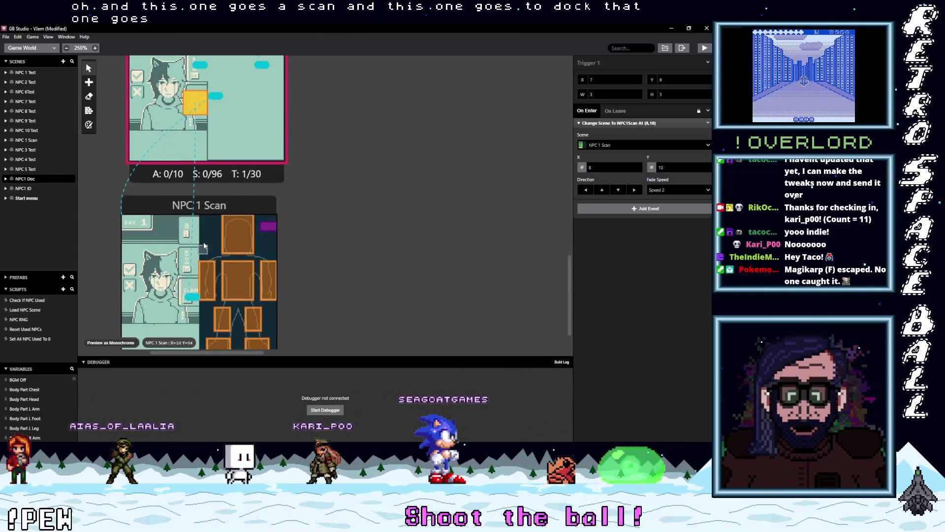
scroll(206, 200, "up", 2)
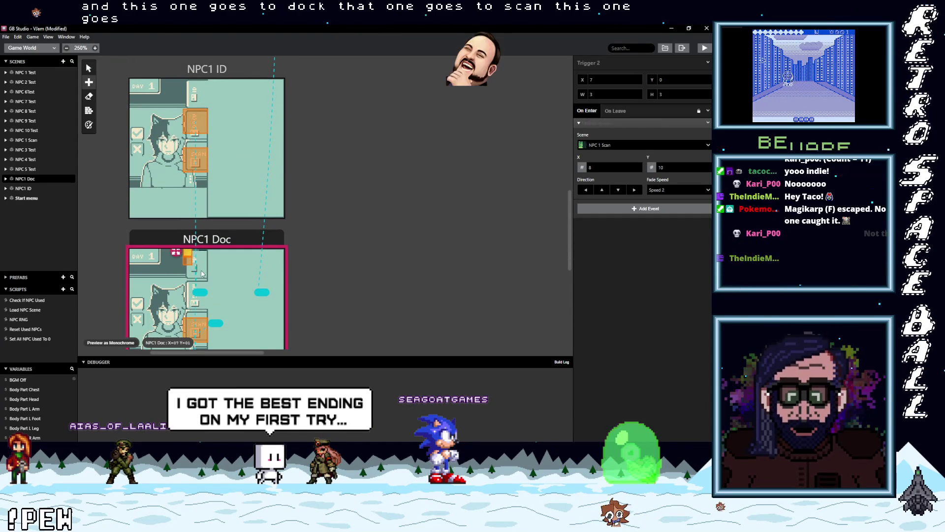
left_click_drag(191, 258, 213, 266)
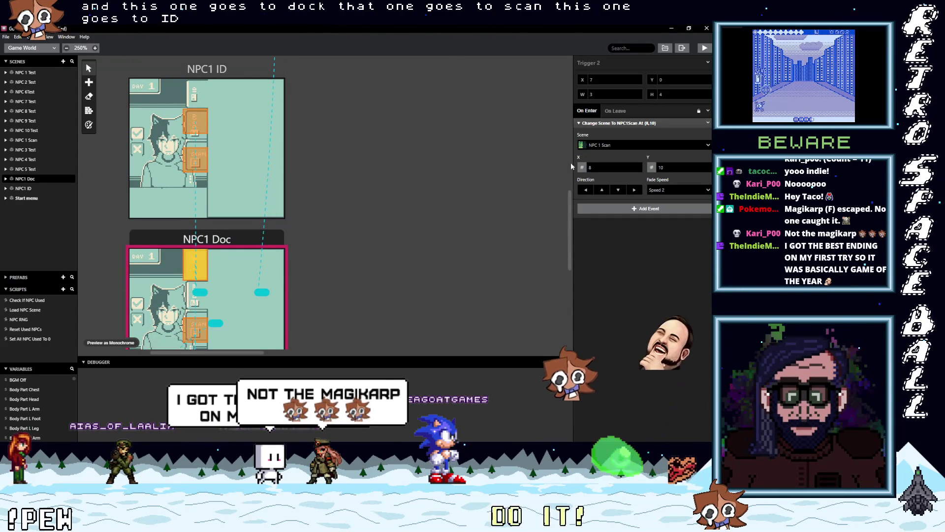
Make that trigger lead to NPC1 ID, arriving at the top at (8,1)
left_click(610, 145)
scroll(606, 227, "down", 3)
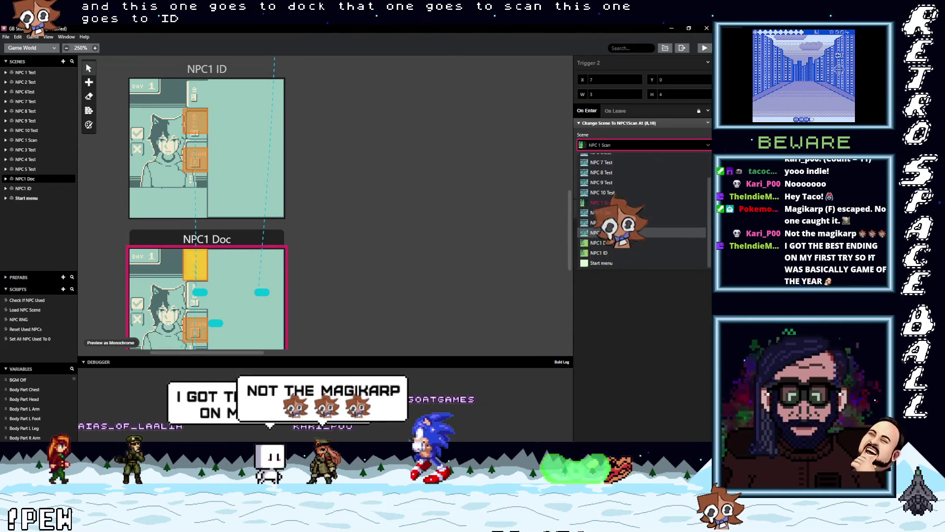
left_click(603, 241)
left_click_drag(200, 163, 201, 92)
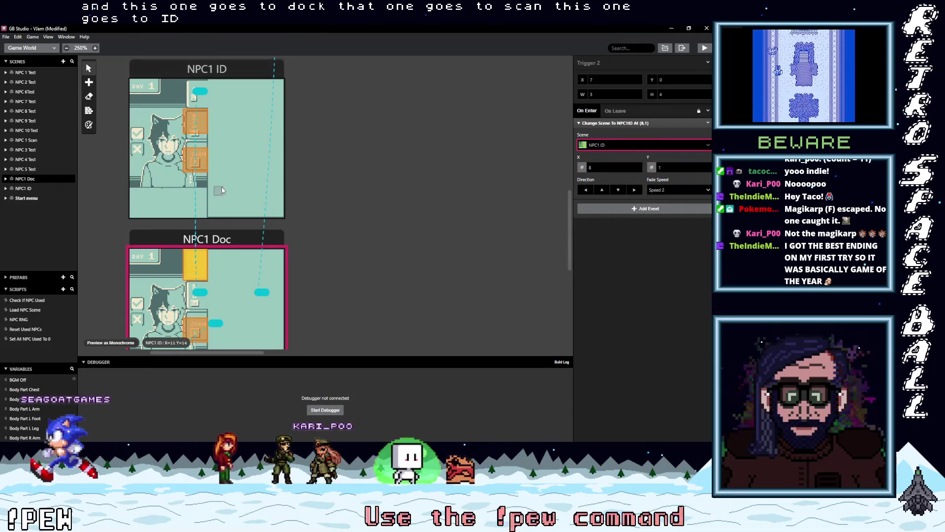
scroll(231, 183, "up", 3)
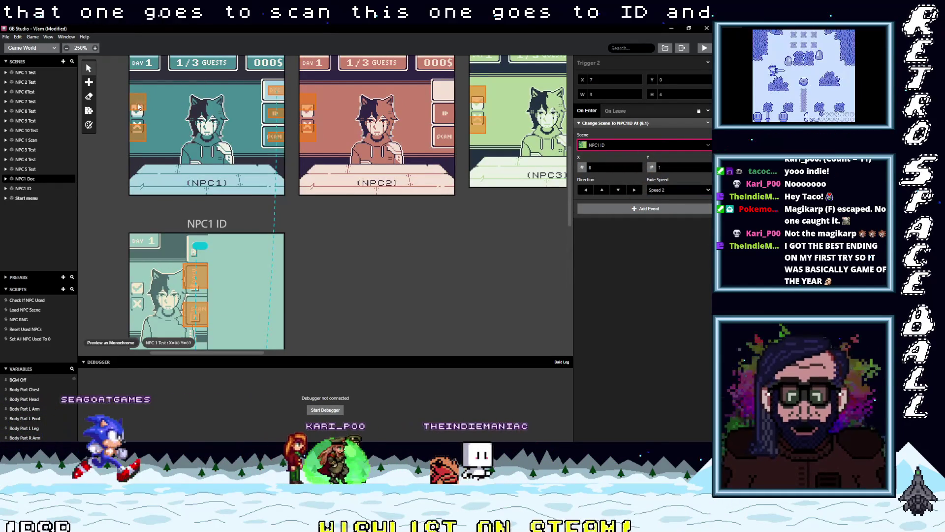
Copy NPC1's button-script trigger into NPC1 ID at row 9
left_click(138, 103)
left_click(137, 289)
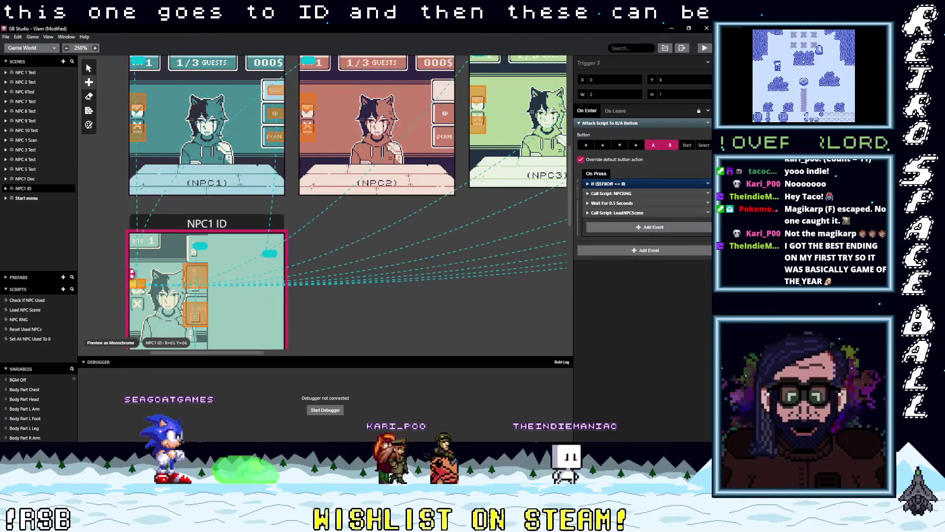
scroll(140, 205, "down", 3)
left_click_drag(141, 244, 141, 198)
Paste the button-script trigger into the NPC1 Doc and NPC 1 Scan scenes
scroll(155, 213, "down", 3)
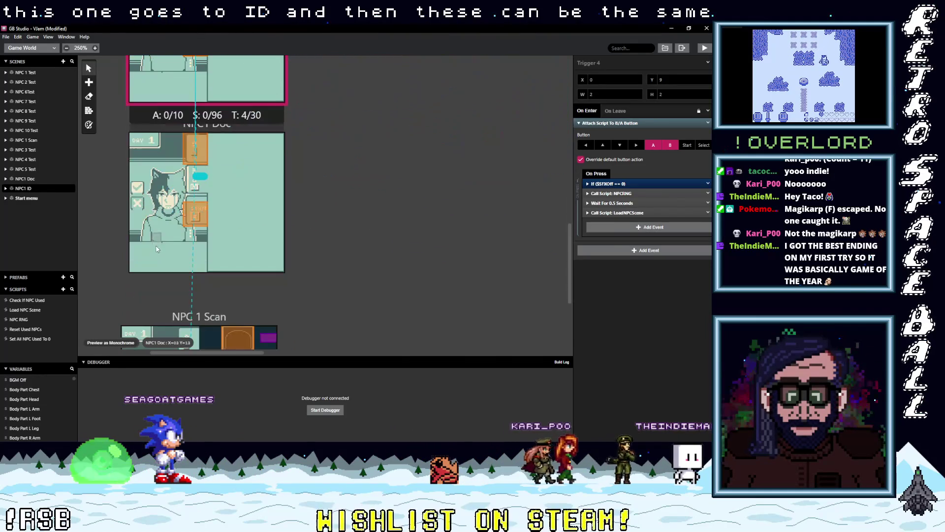
left_click(134, 182)
key("ctrl+v")
scroll(157, 245, "down", 3)
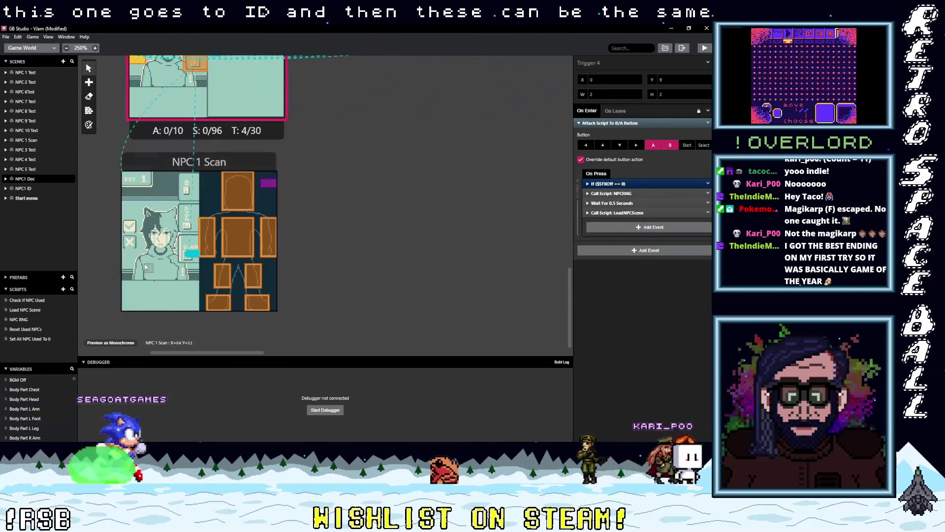
left_click(127, 223)
key("ctrl+v")
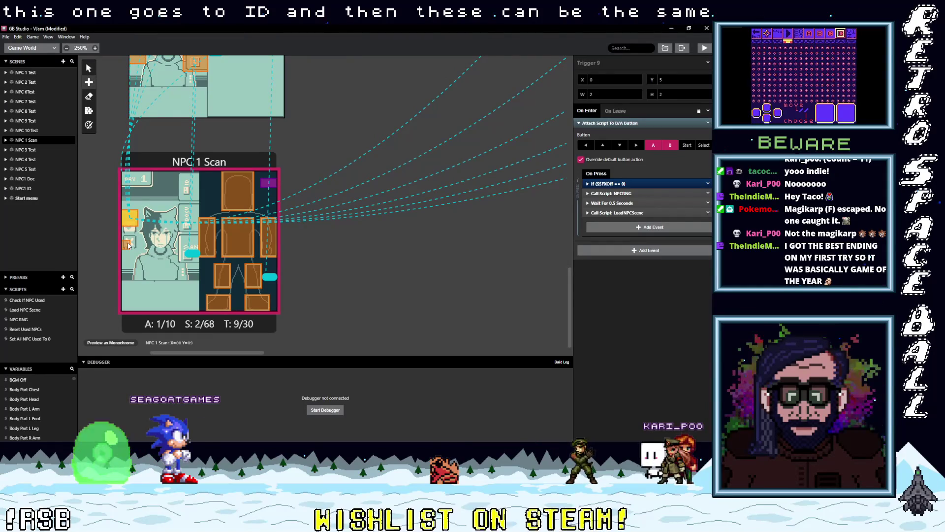
key("ctrl+v")
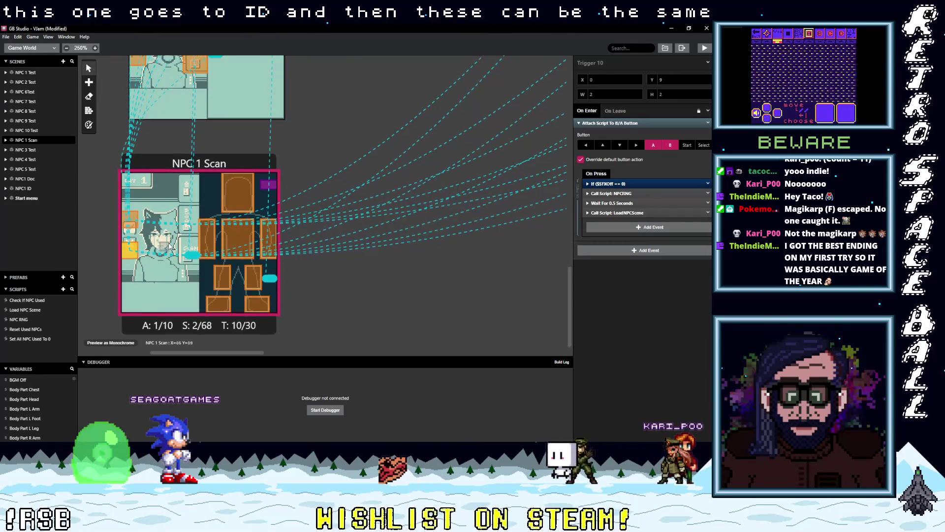
scroll(211, 249, "up", 3)
scroll(171, 246, "up", 3)
scroll(172, 243, "up", 3)
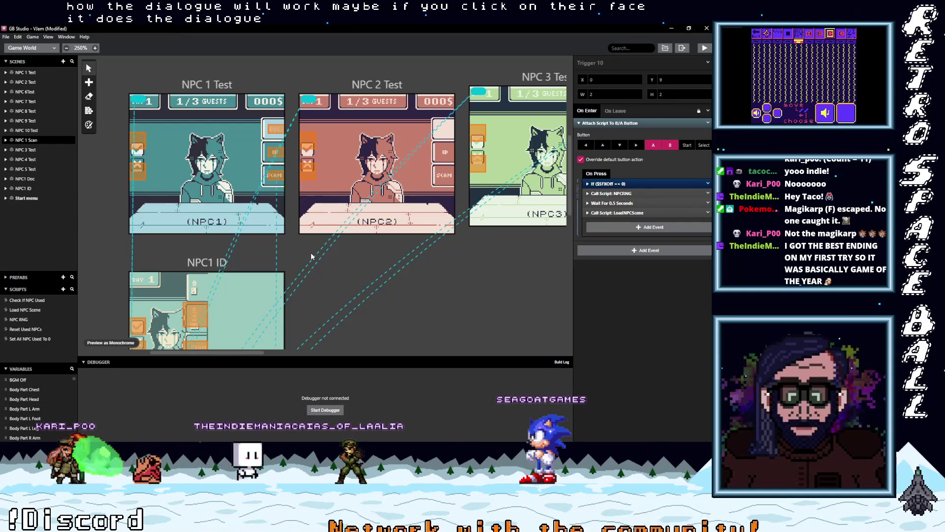
left_click(99, 92)
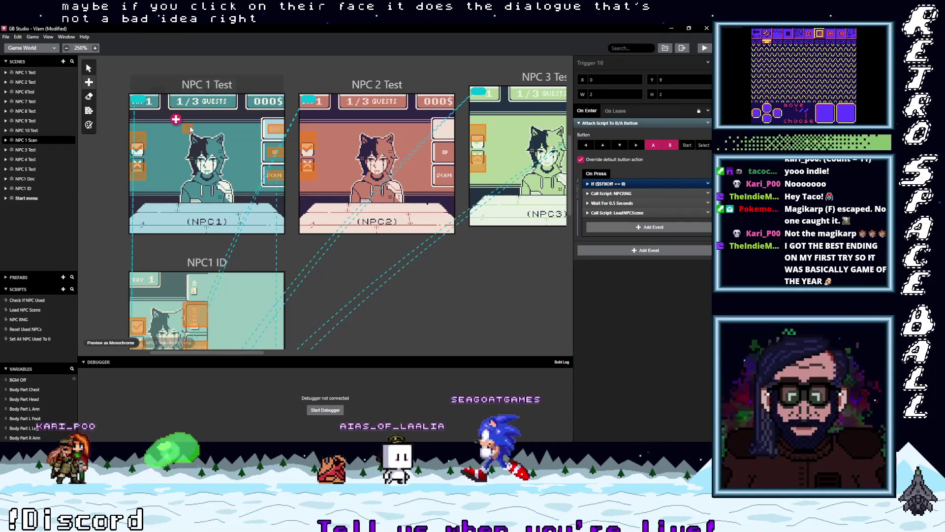
Draw a trigger named Dialog over NPC1's face in NPC 1 Test
left_click_drag(186, 136, 229, 203)
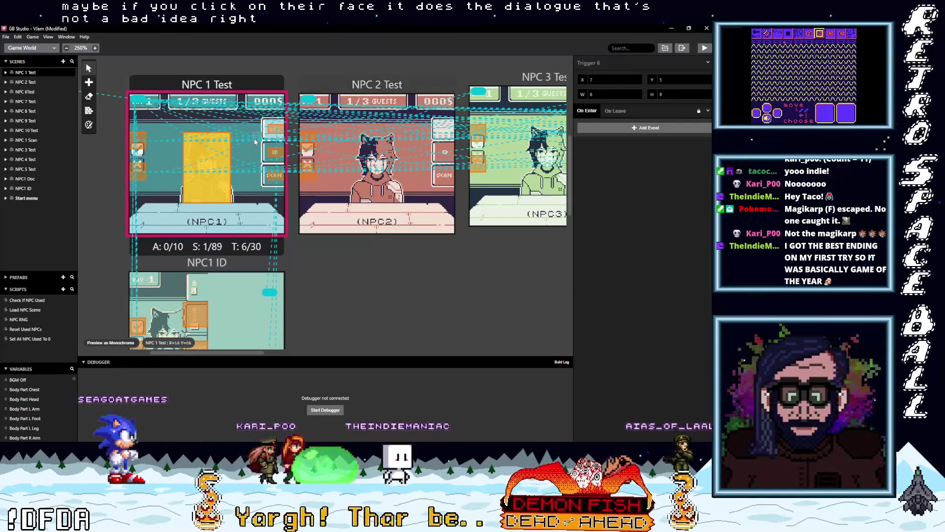
left_click(616, 64)
type("Dialog")
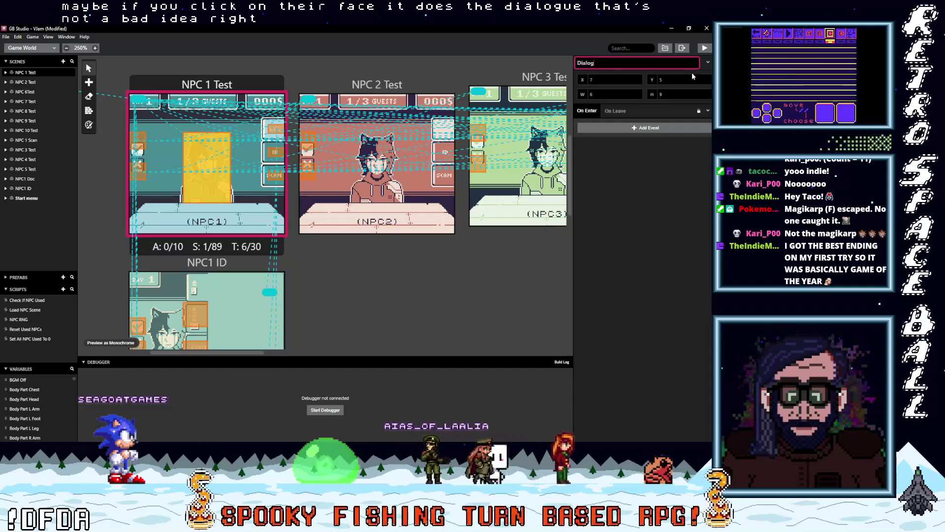
left_click(623, 195)
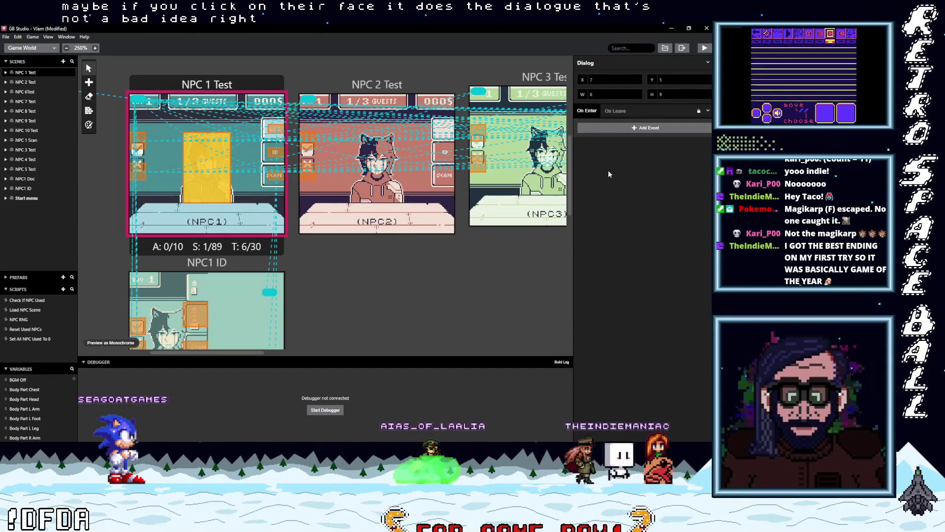
Add a Switch event to the Dialog trigger's on-enter script
left_click(615, 129)
key("Escape")
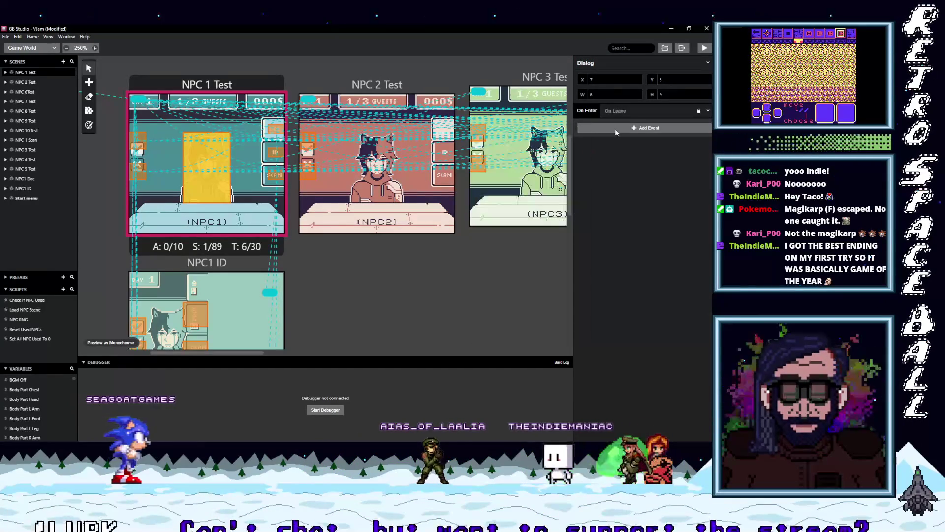
left_click(615, 129)
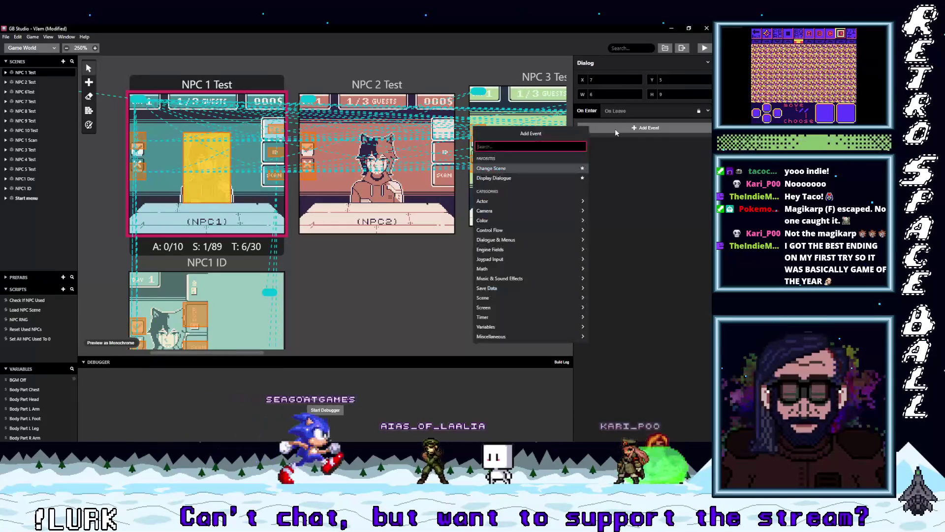
type("switch")
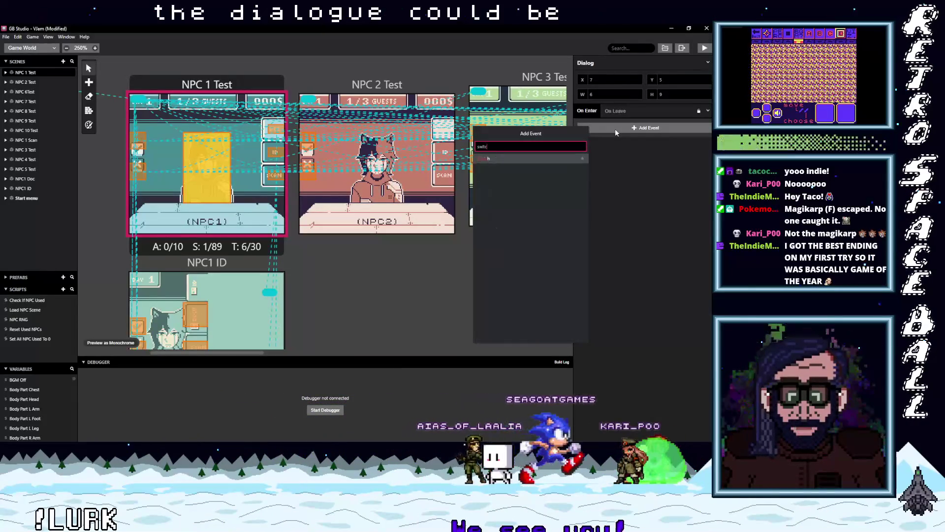
left_click(503, 158)
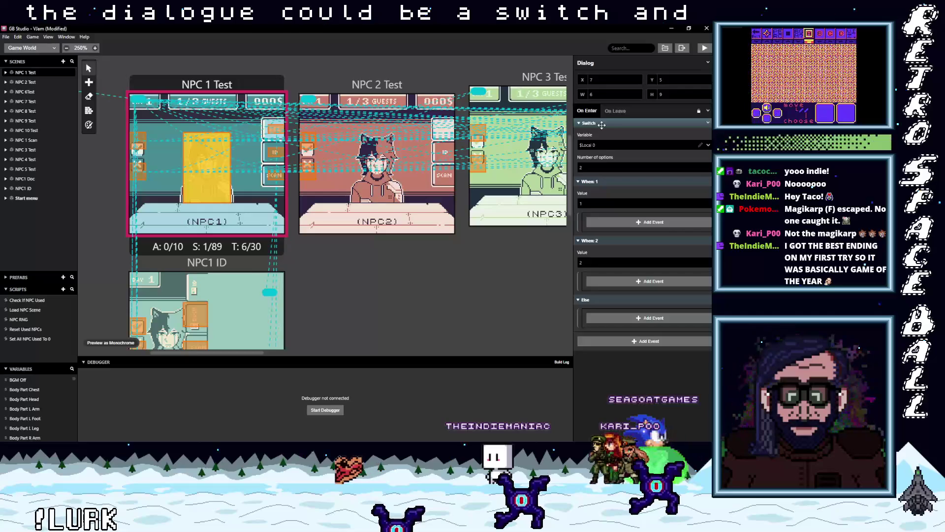
left_click(605, 123)
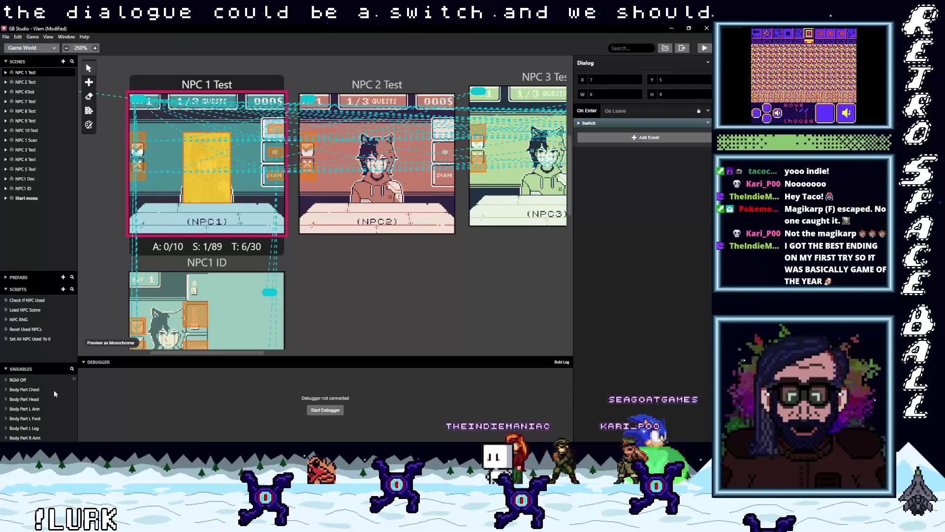
Rename the unused Variable 24 to Dialog Int
scroll(48, 394, "down", 10)
scroll(43, 394, "down", 10)
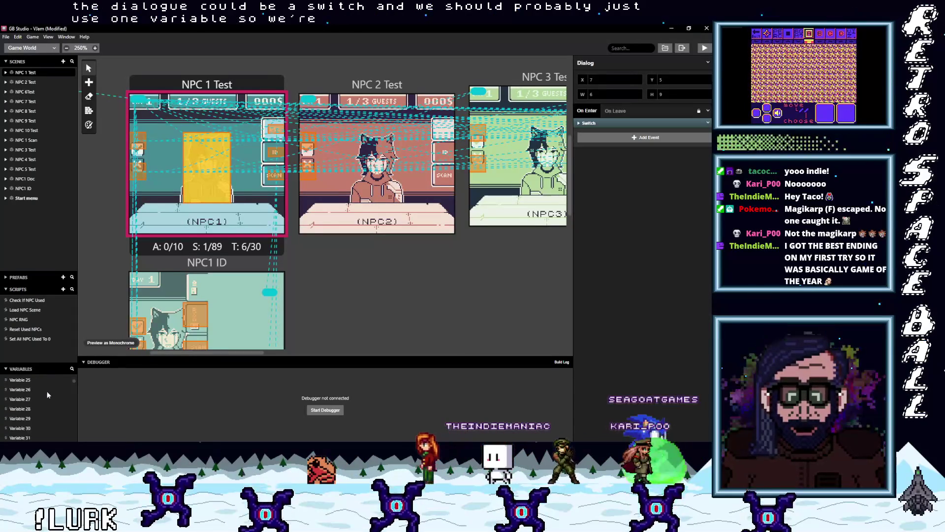
scroll(30, 406, "up", 2)
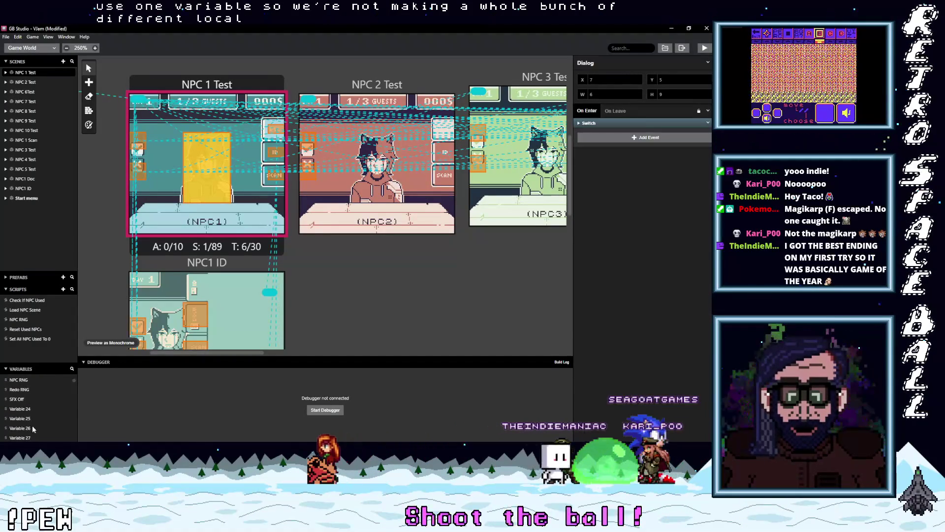
left_click(22, 408)
left_click(597, 63)
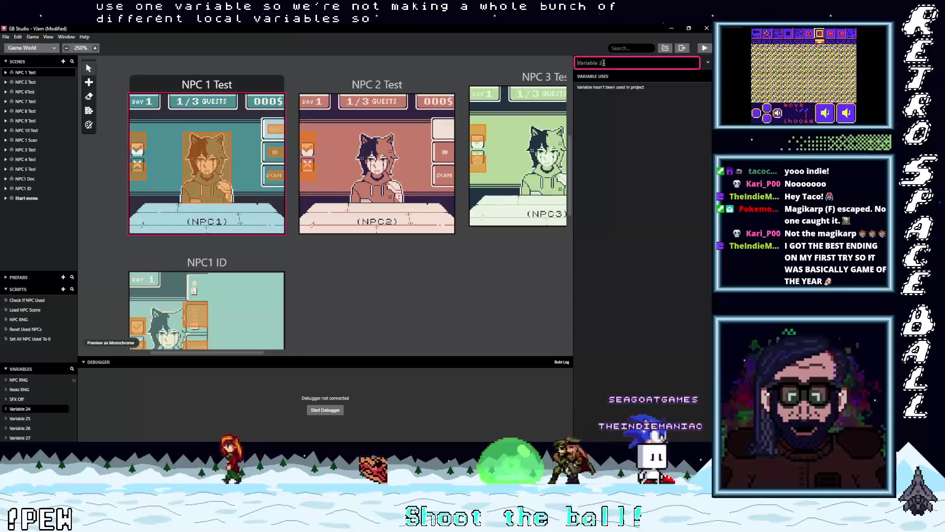
type("Dial")
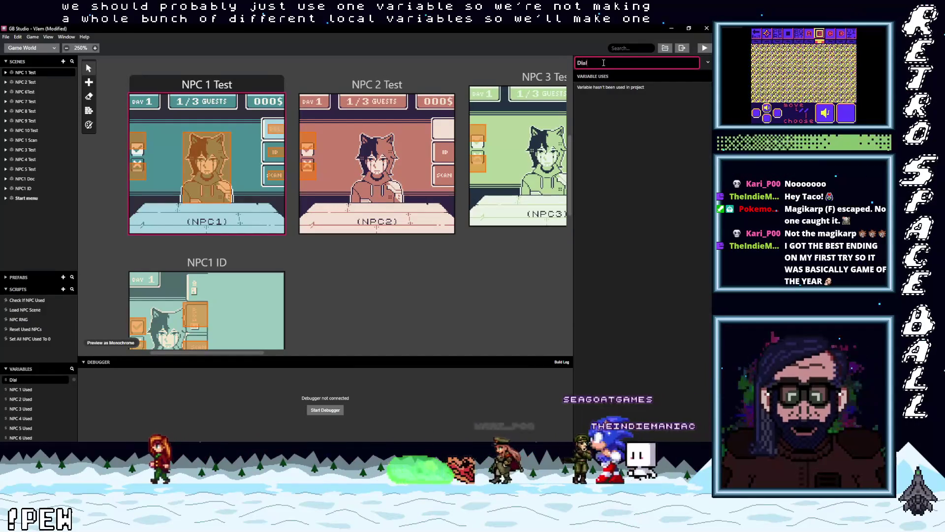
type("og Int")
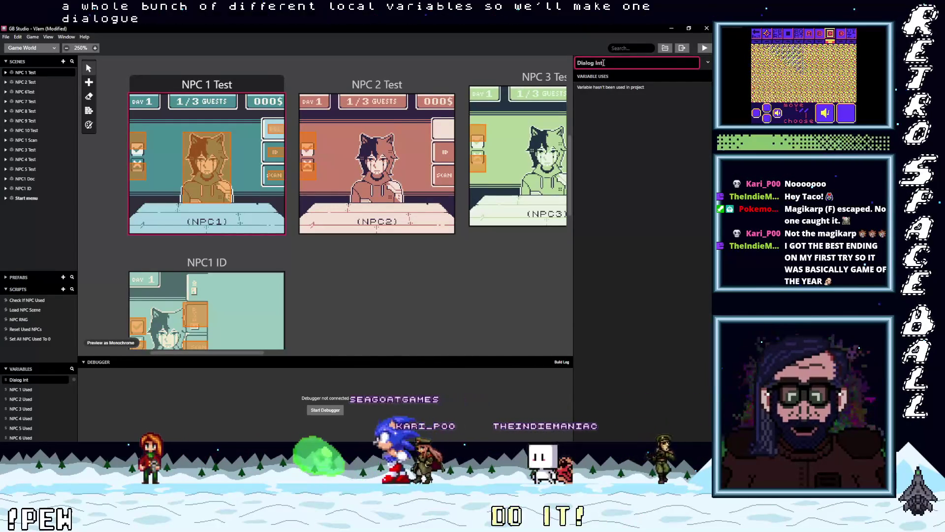
key("Return")
Add a Variable Set To Value event setting Dialog Int to 0 in NPC 1 Test's On Init
left_click(207, 162)
left_click(616, 263)
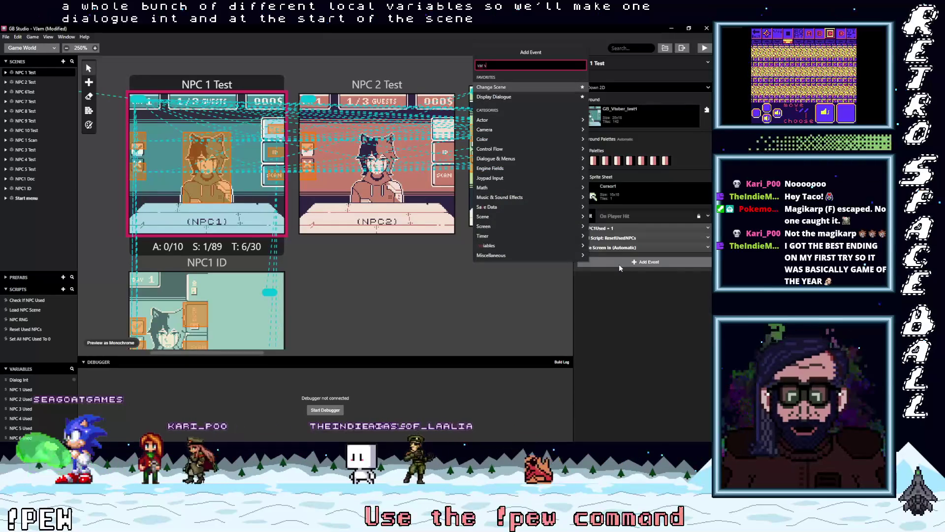
type("var val")
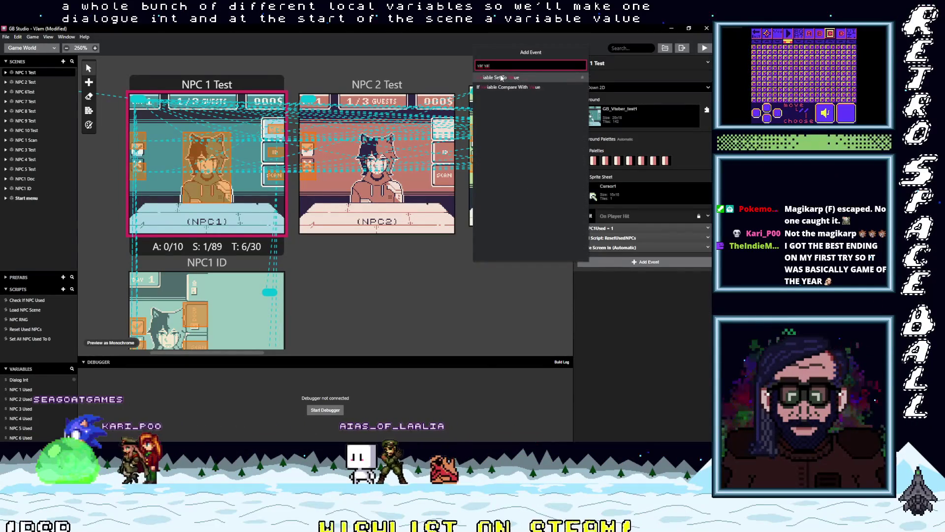
left_click(498, 77)
left_click(598, 270)
type("dialog")
key("Return")
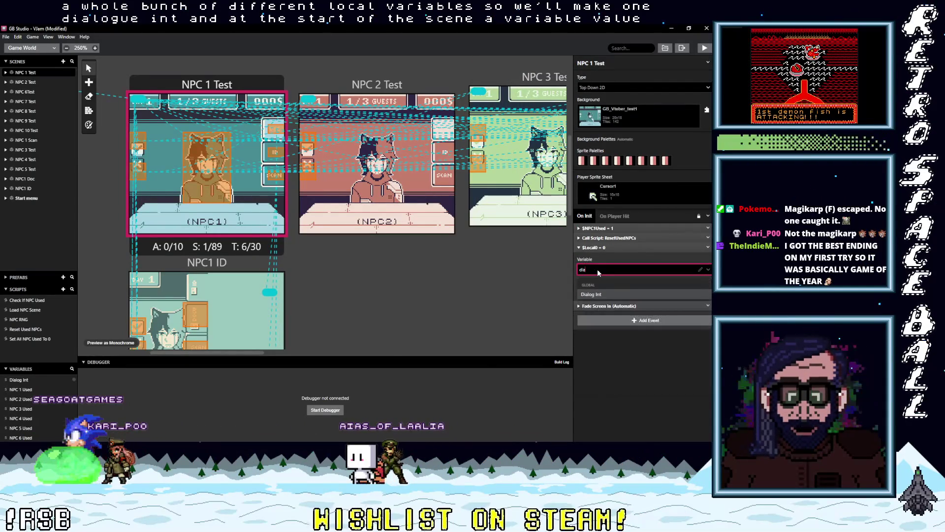
left_click(606, 248)
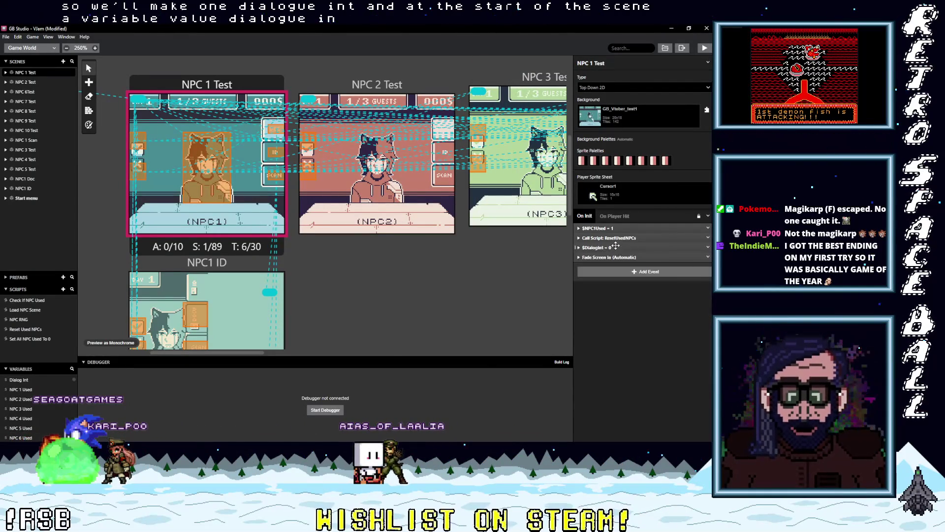
left_click(212, 167)
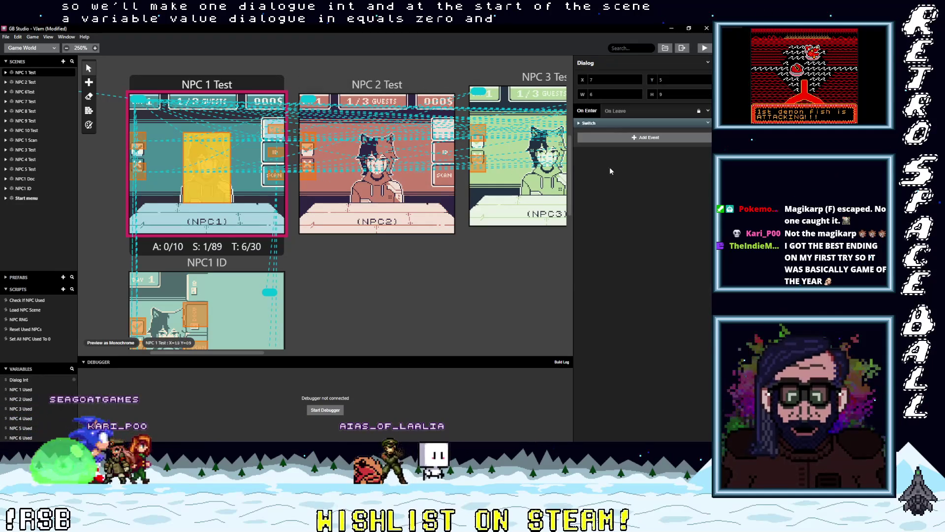
Set the Dialog trigger's Switch to check the Dialog Int variable
left_click(600, 146)
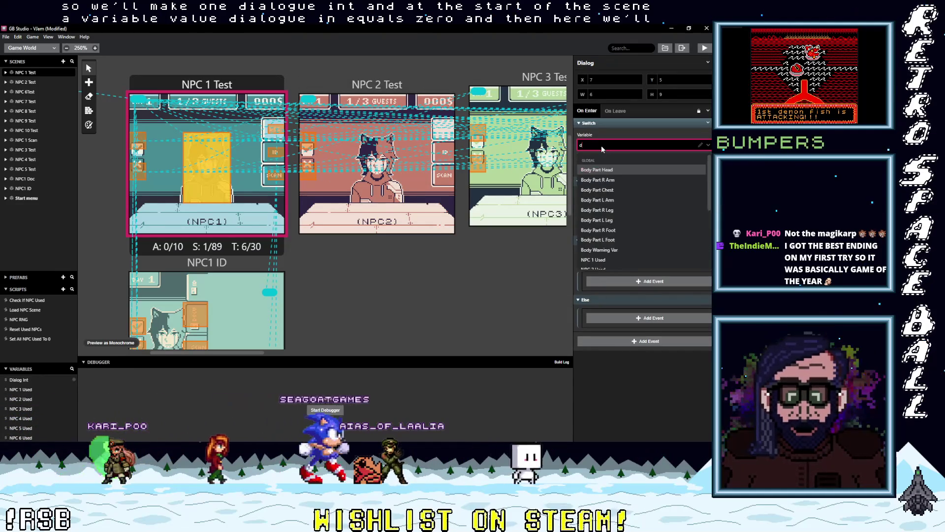
type("d")
left_click(593, 168)
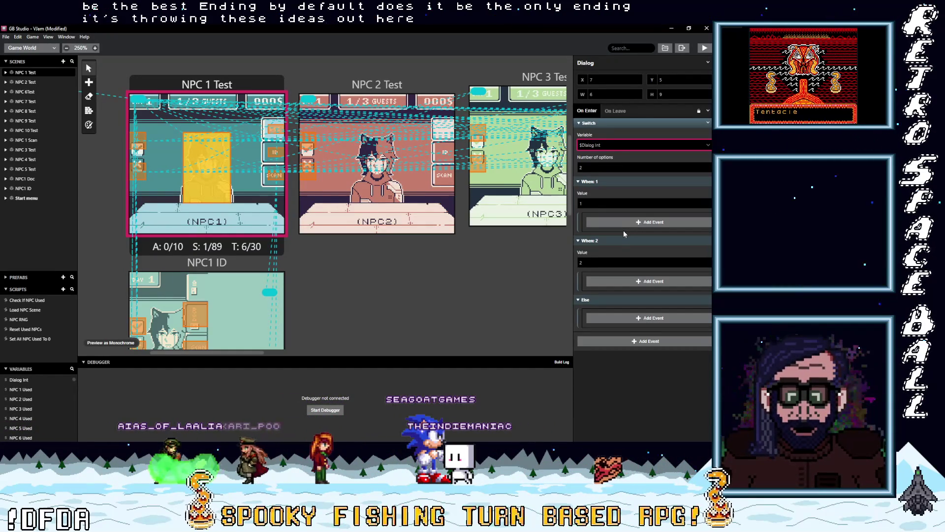
left_click(620, 225)
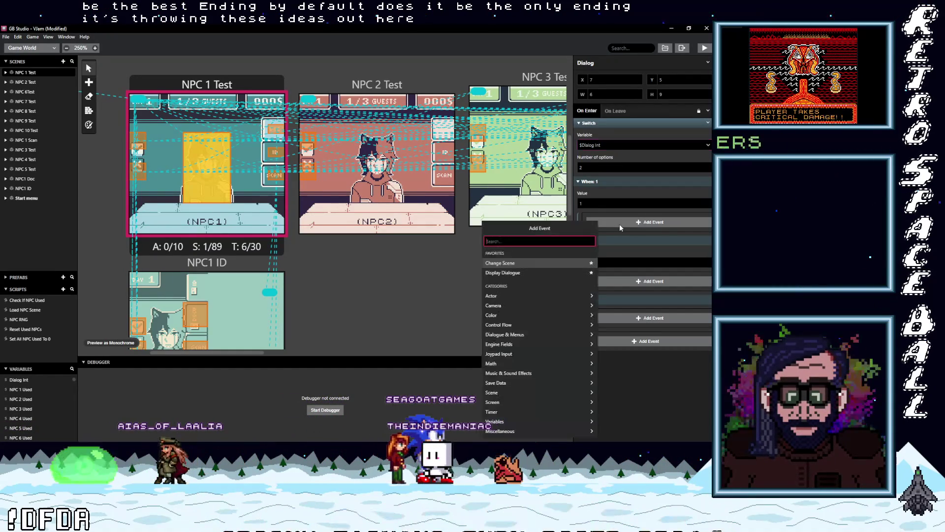
Insert a Display Dialogue event under When 1 and start its text with 'You:'
type("dia")
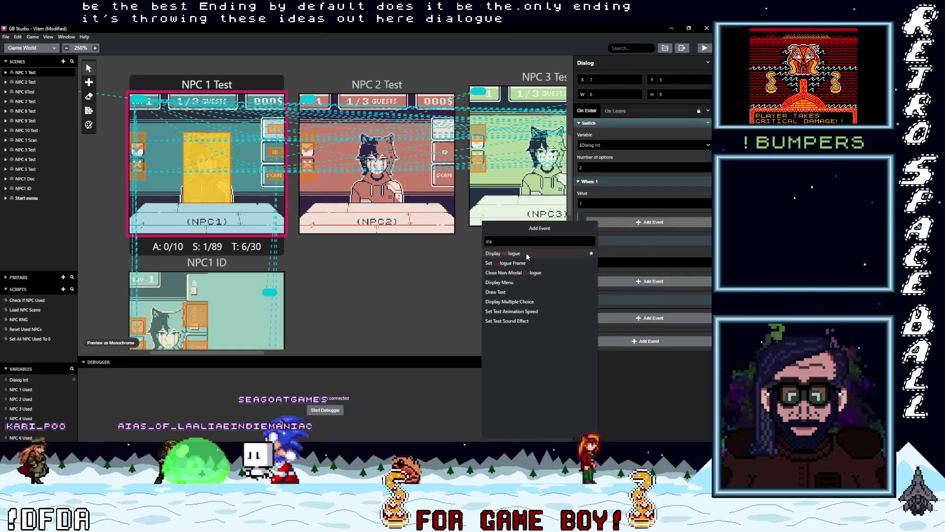
key("Return")
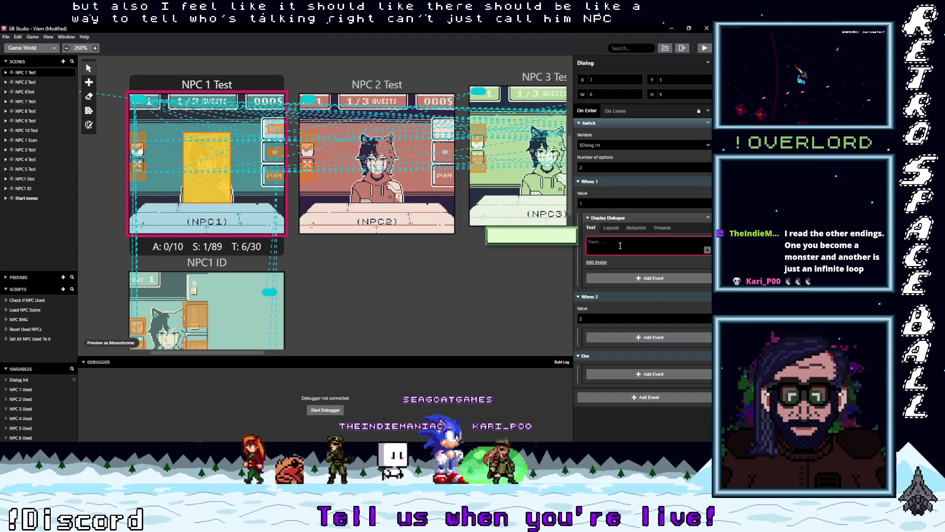
type("You:")
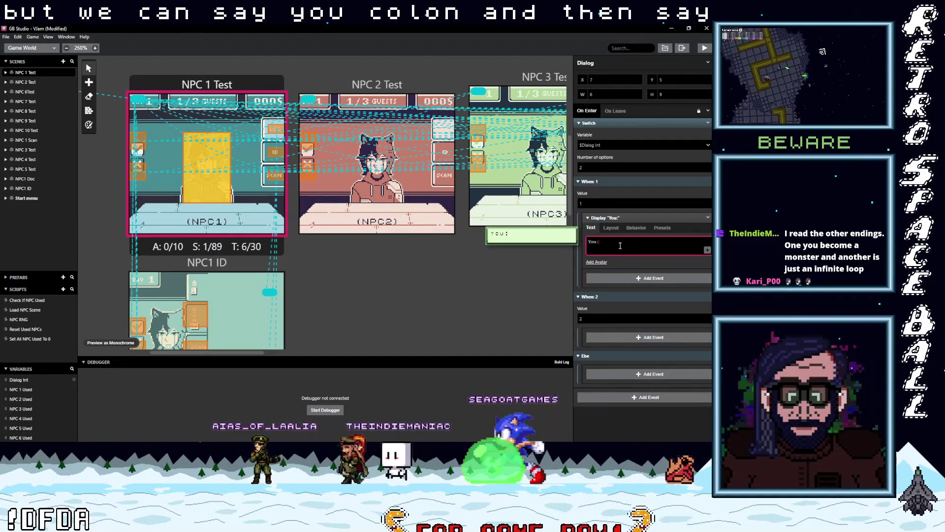
key("BackSpace")
key("BackSpace")
key("BackSpace")
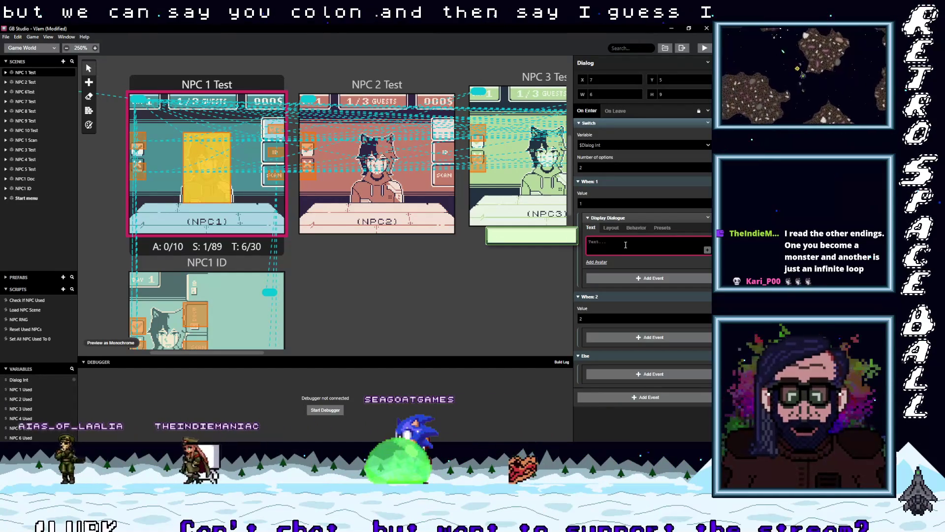
left_click(629, 218)
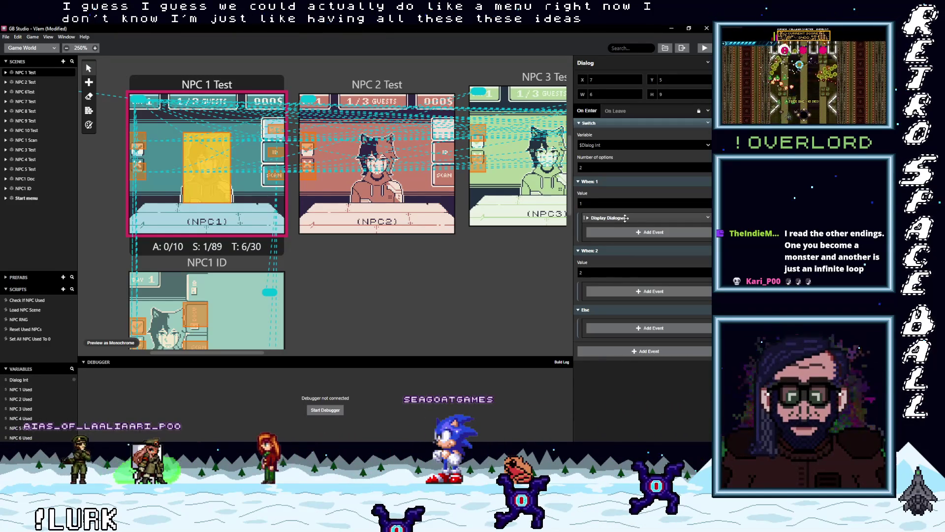
left_click(622, 124)
Add a Display Menu event after the Switch in the Dialog trigger
left_click(618, 137)
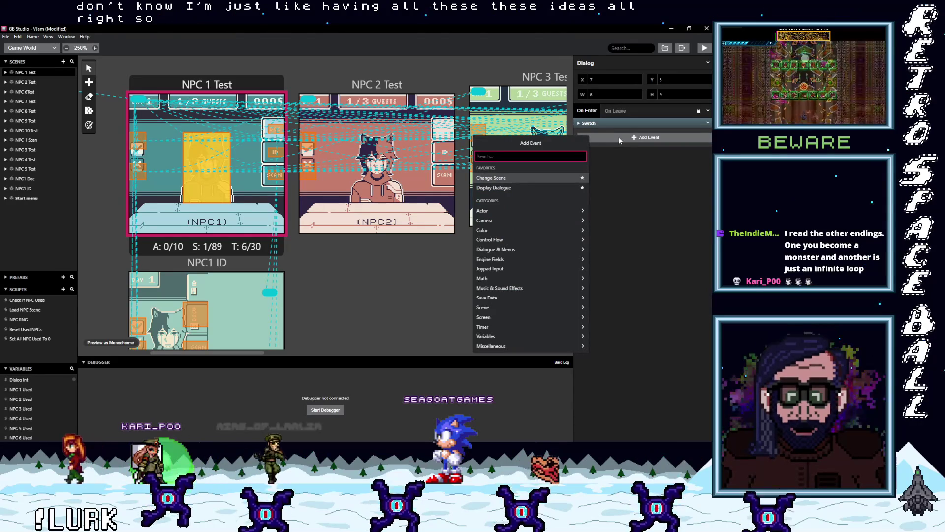
type("menu")
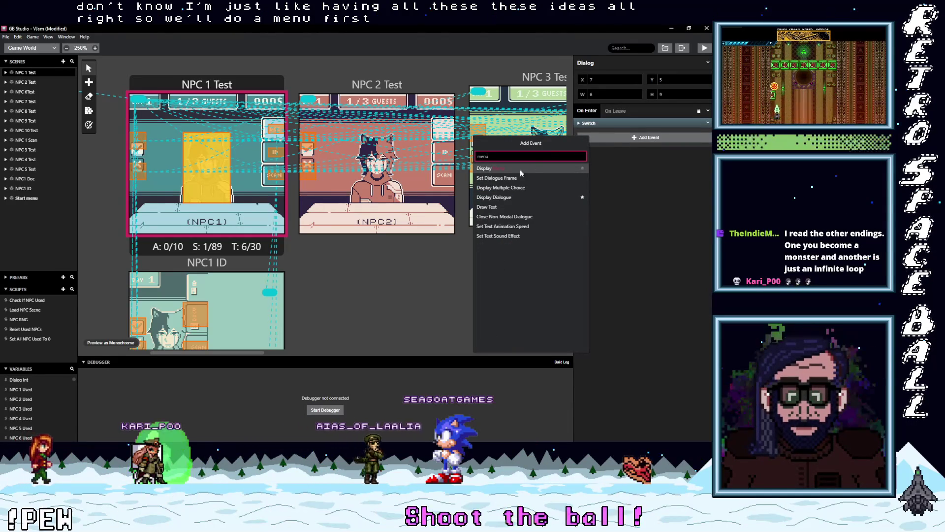
left_click(524, 169)
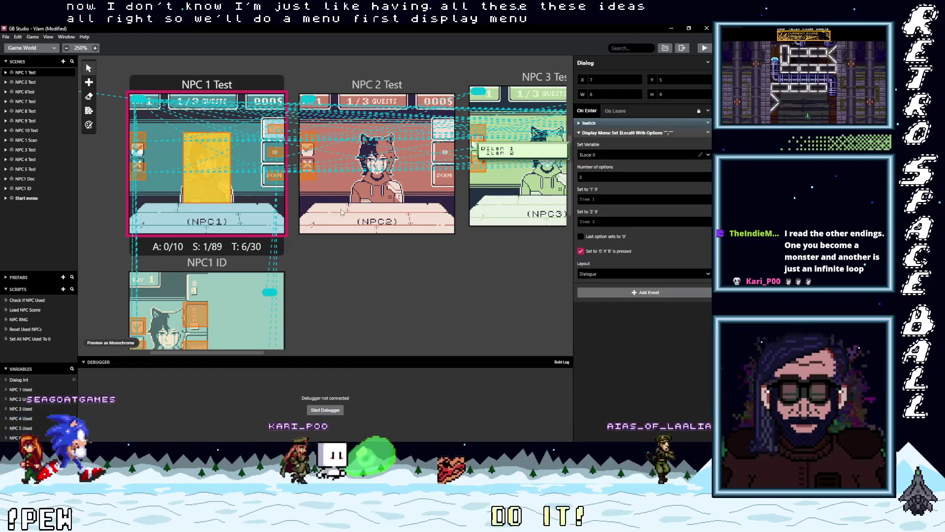
scroll(31, 406, "down", 2)
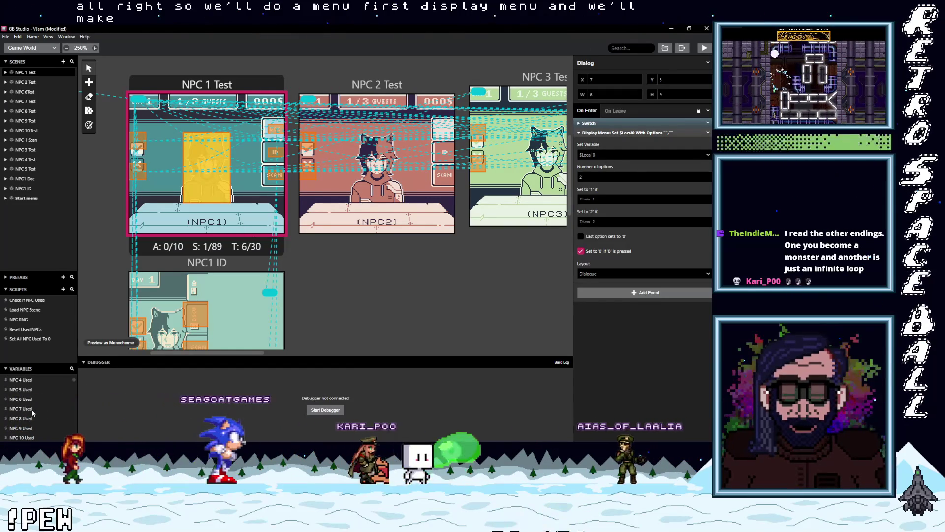
scroll(23, 406, "down", 5)
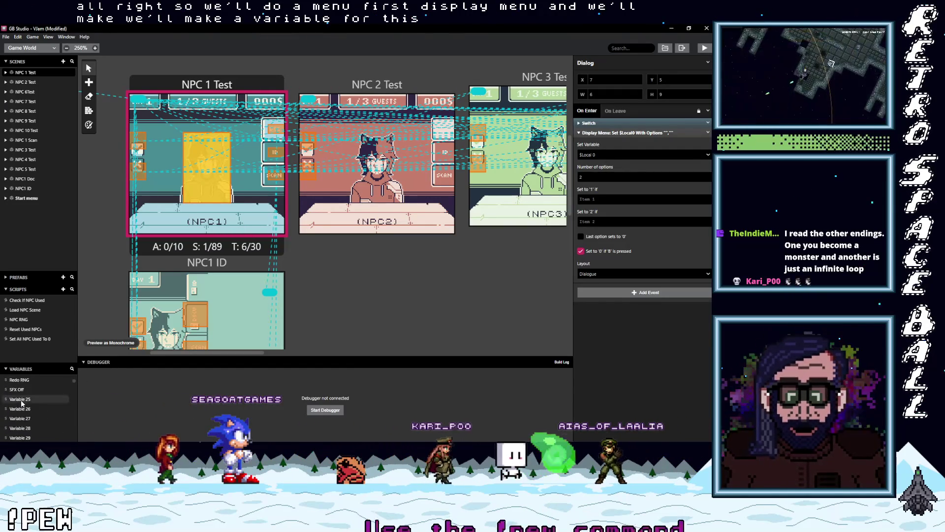
Rename Variable 25 to Menu Int and reselect the NPC 1 Test scene
left_click(22, 402)
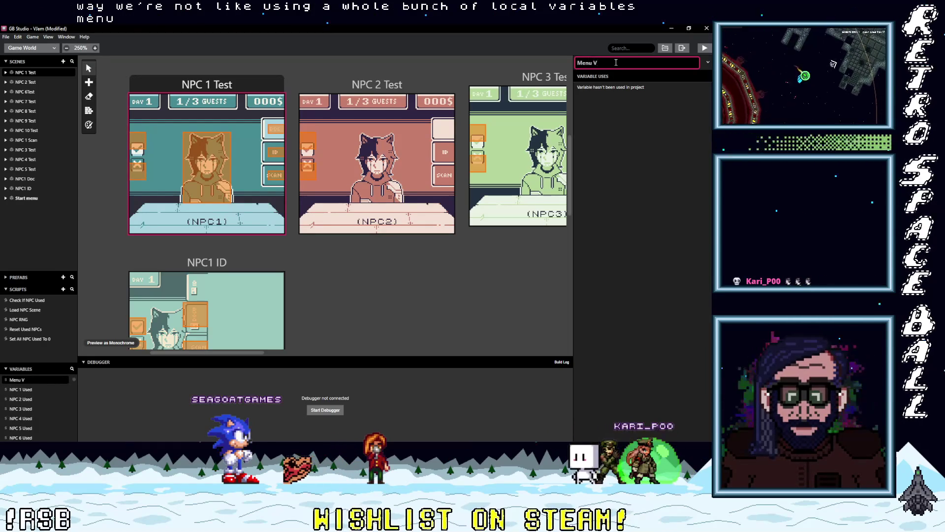
key("BackSpace")
type("Int")
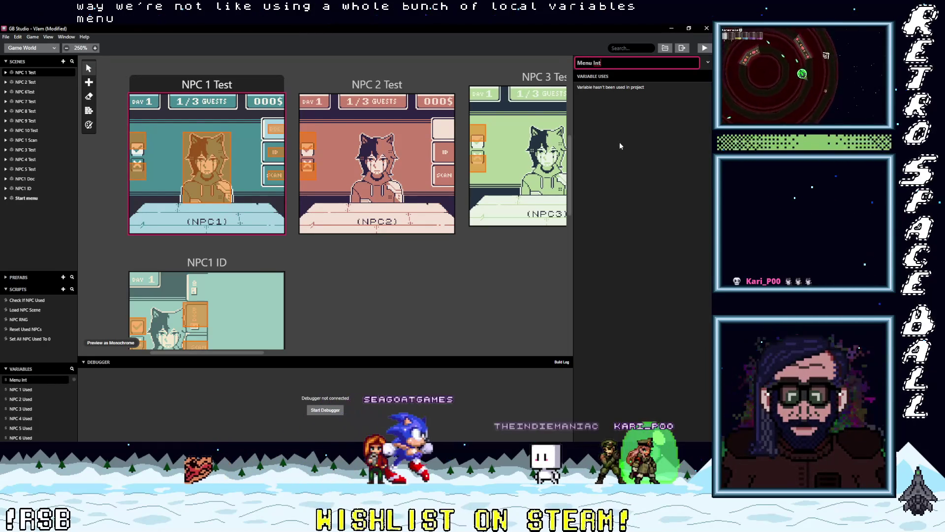
left_click(196, 84)
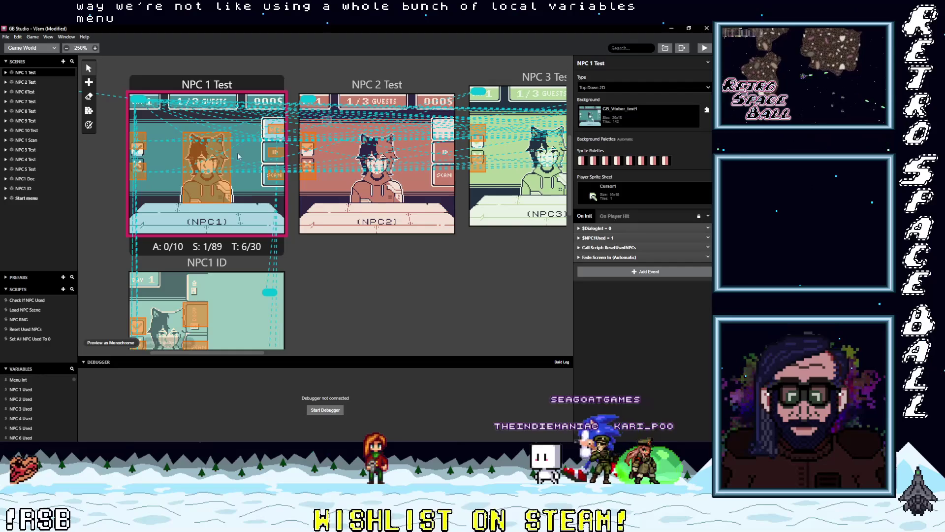
Make the Dialog trigger's Display Menu store its choice in Menu Int
left_click(207, 168)
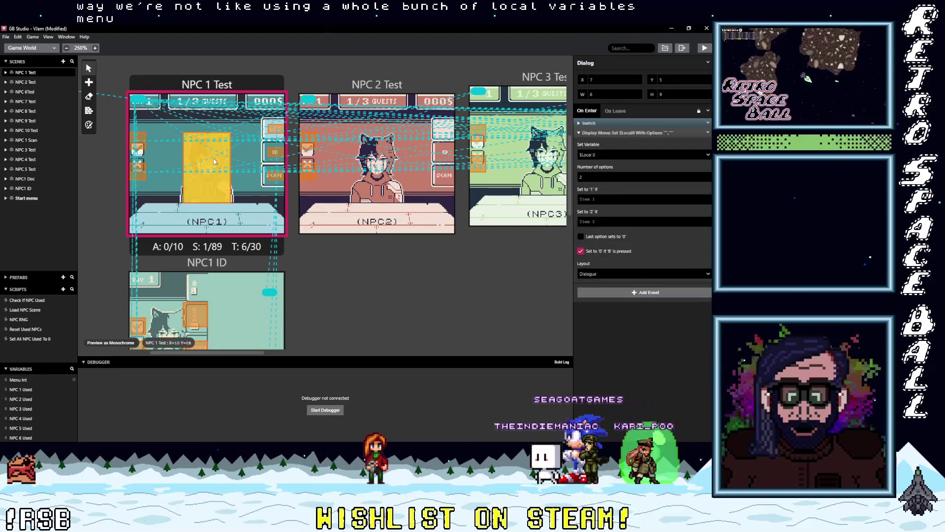
left_click(601, 157)
type("men")
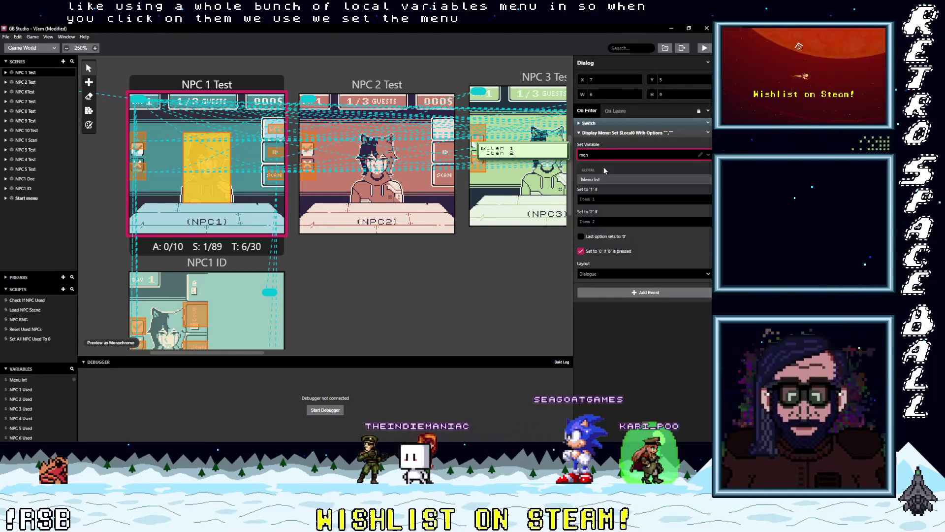
left_click(605, 179)
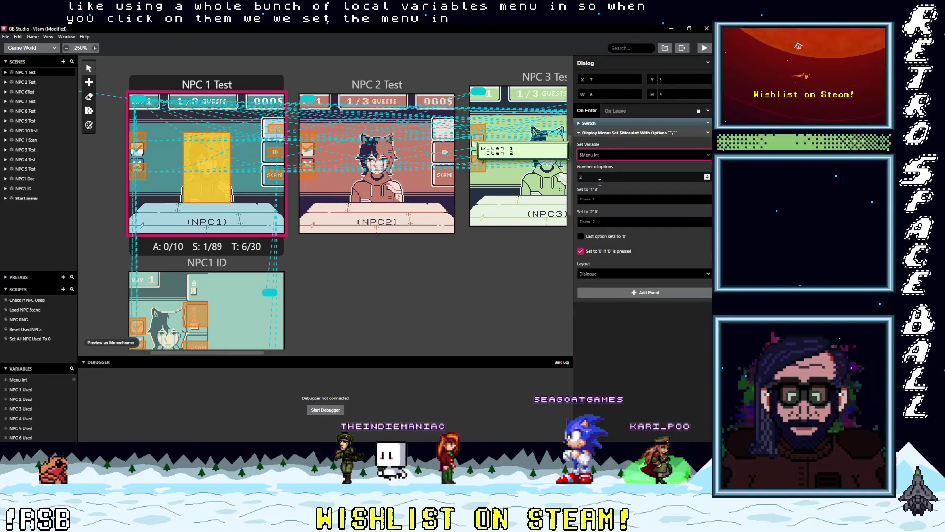
Set the menu's number of options to 3
left_click(707, 176)
left_click(708, 176)
left_click(708, 176)
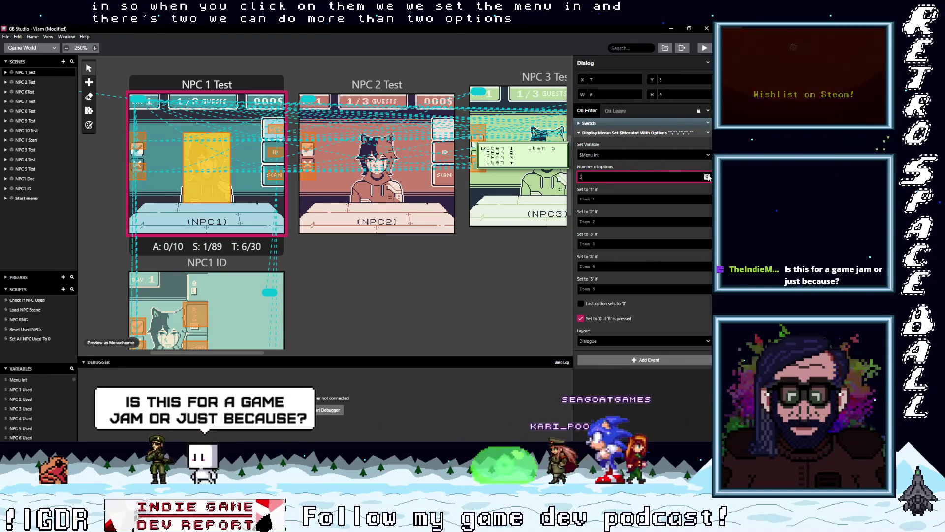
left_click(707, 176)
left_click(707, 175)
left_click(707, 176)
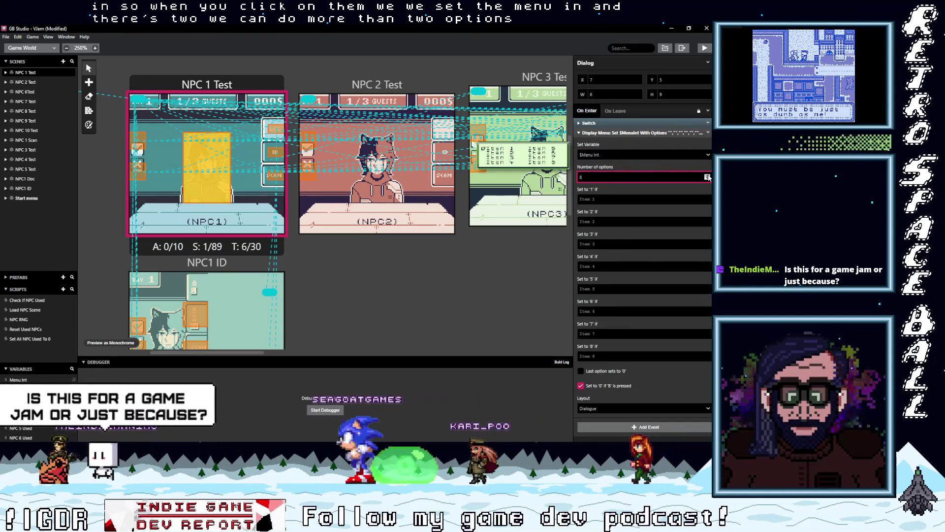
left_click(707, 179)
left_click(707, 179)
left_click(707, 179)
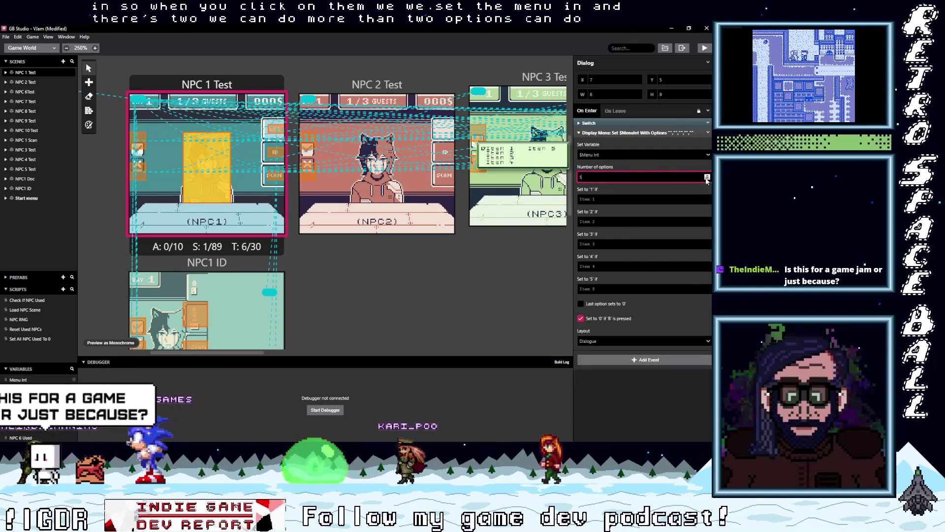
left_click(707, 179)
left_click(707, 180)
left_click(708, 179)
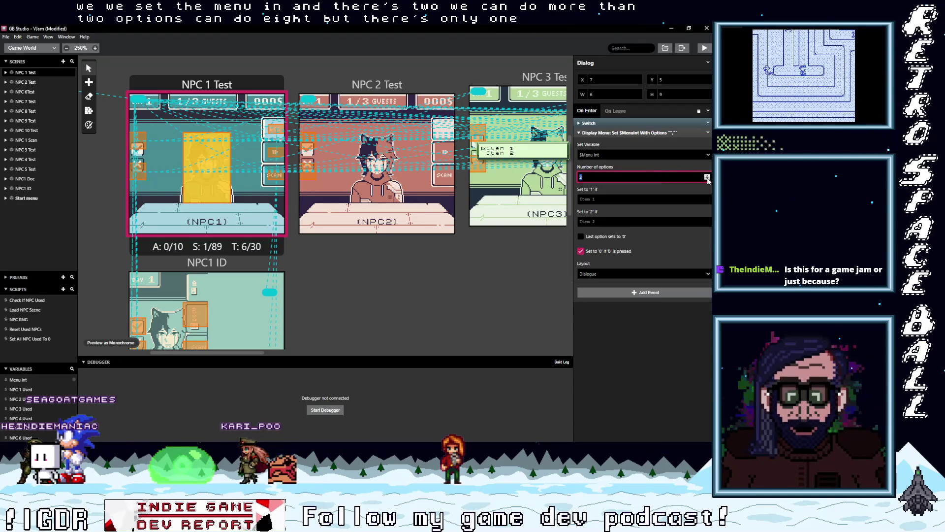
left_click(708, 176)
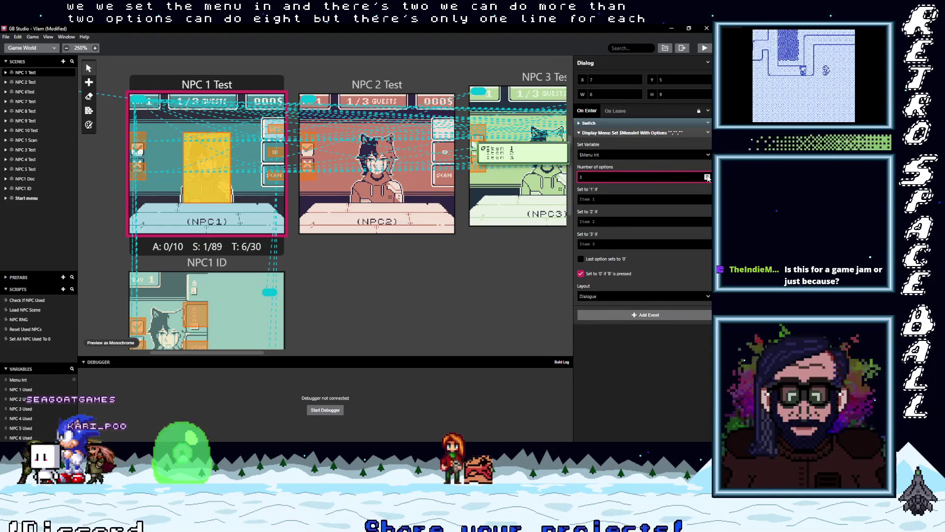
left_click(607, 198)
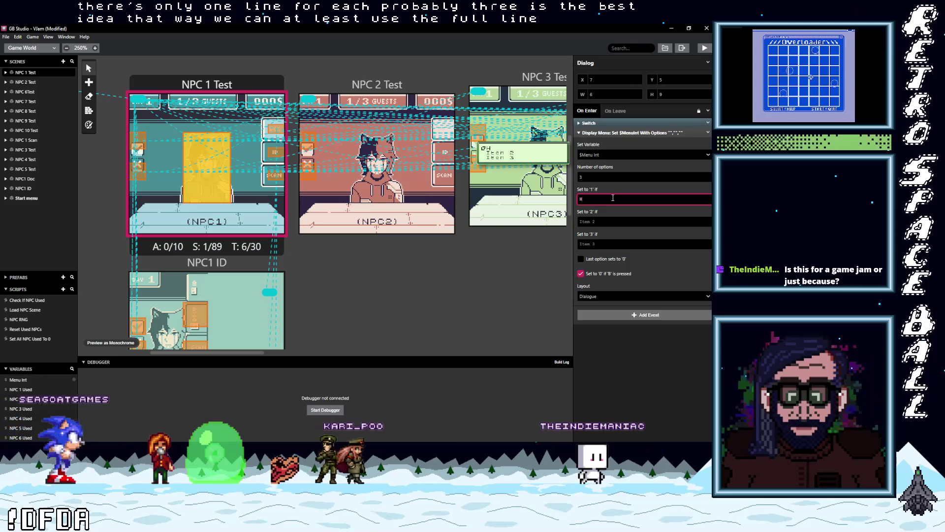
Set the first menu option to 'Can I help you?'
type("ello")
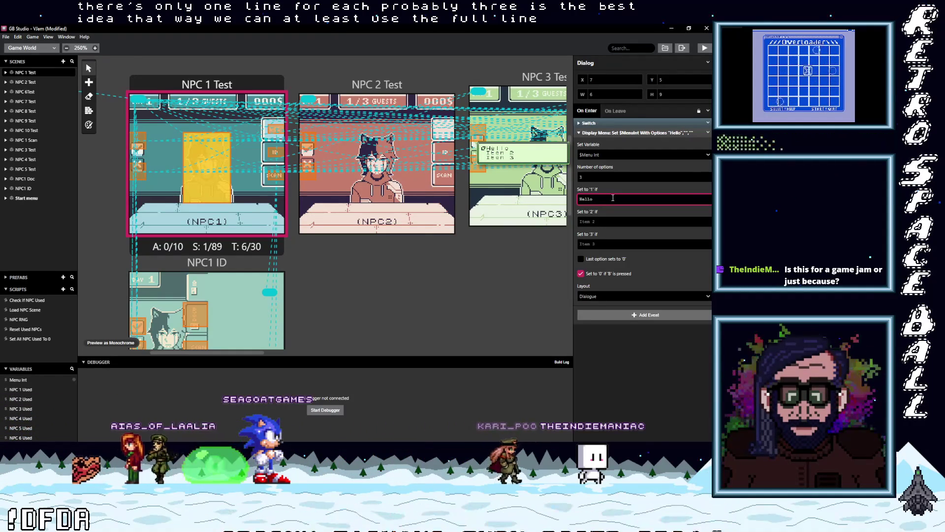
key("BackSpace")
key("BackSpace")
key("BackSpace")
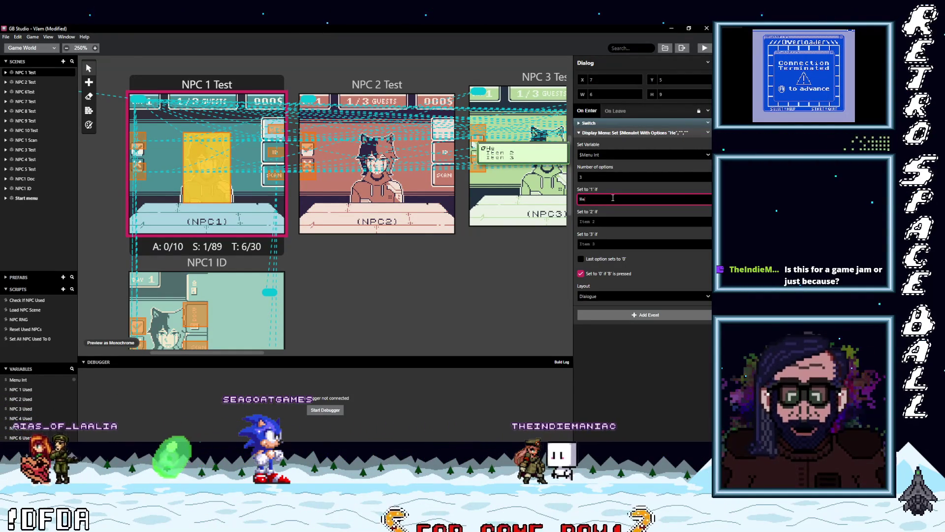
key("BackSpace")
type("ow Can")
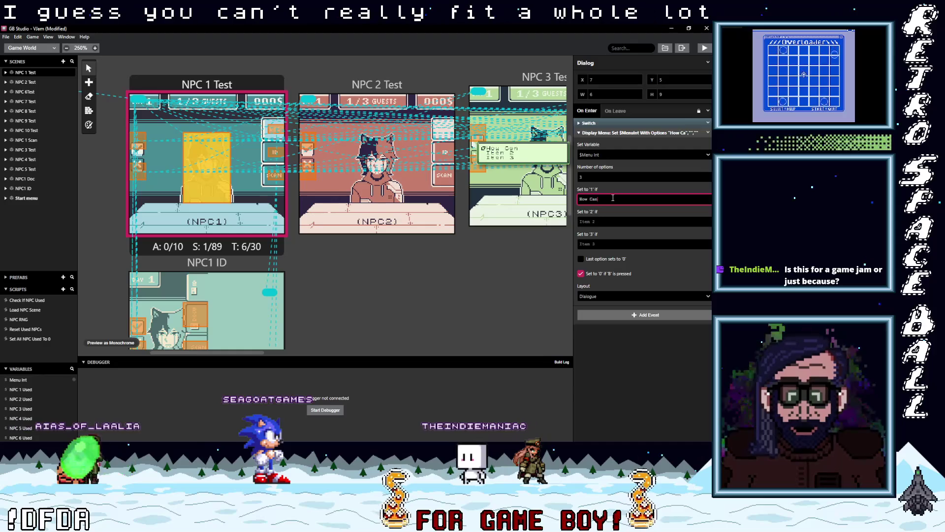
type(" I Help y")
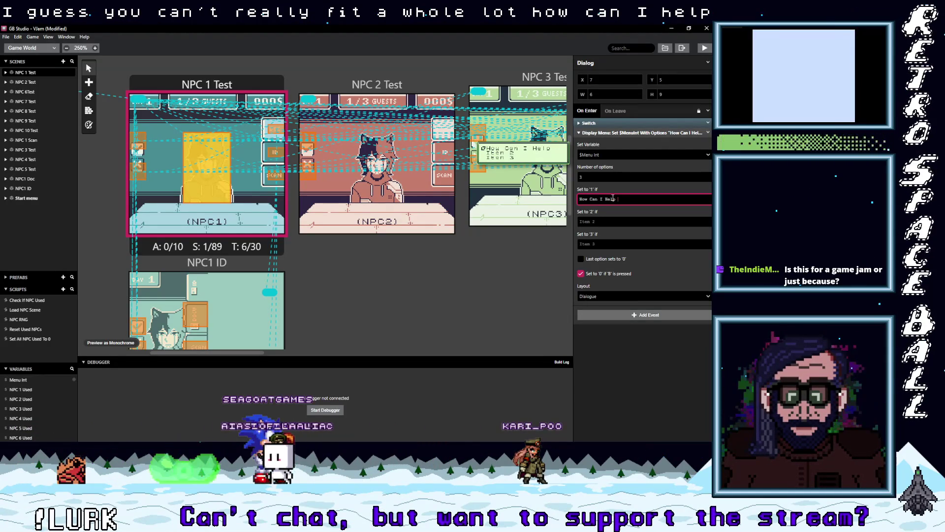
key("BackSpace")
key("BackSpace")
key("BackSpace")
type("?")
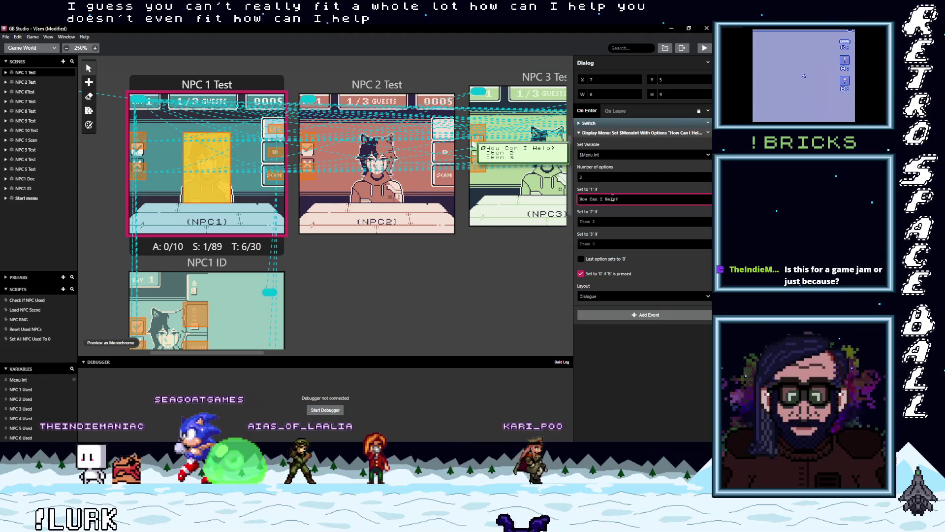
key("BackSpace")
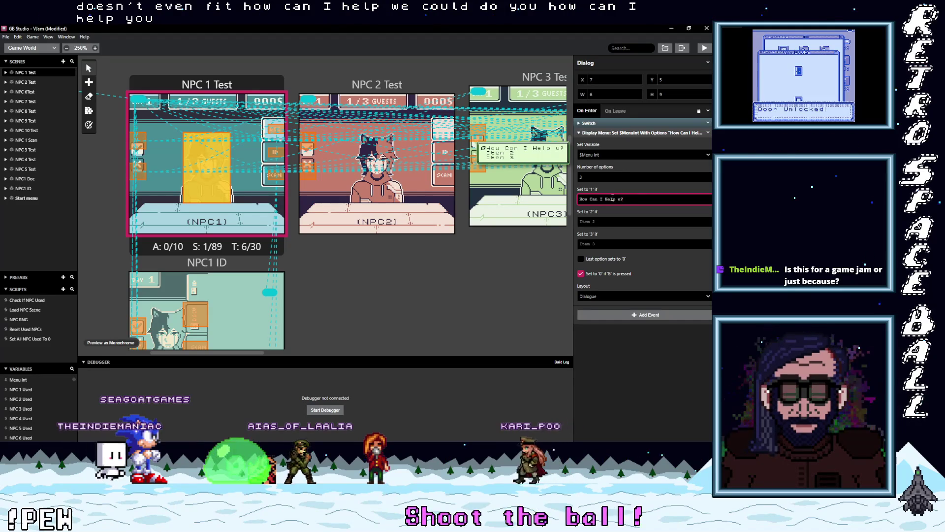
key("ctrl+a")
key("BackSpace")
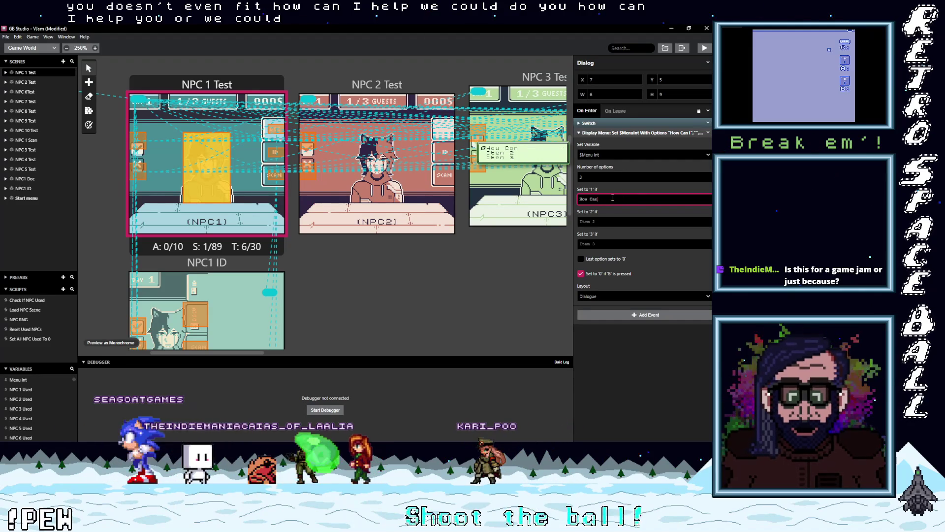
type("Can I h")
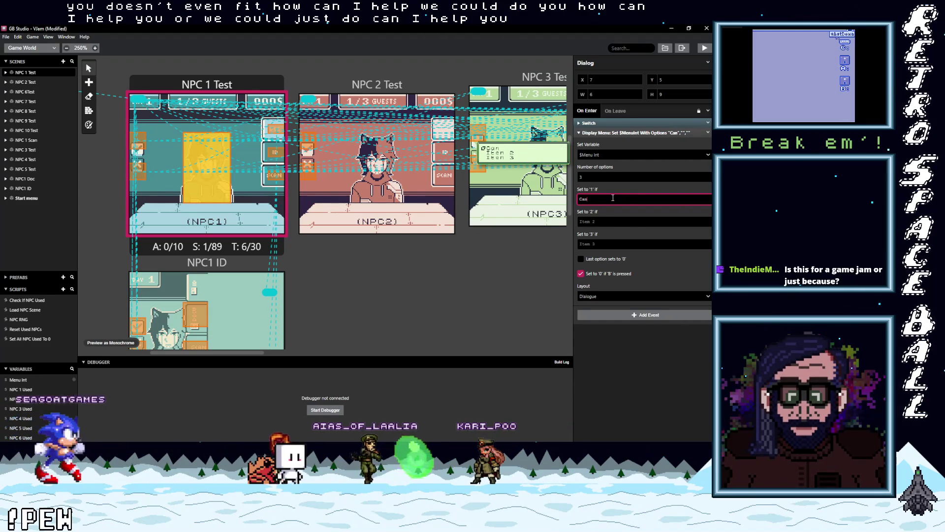
key("BackSpace")
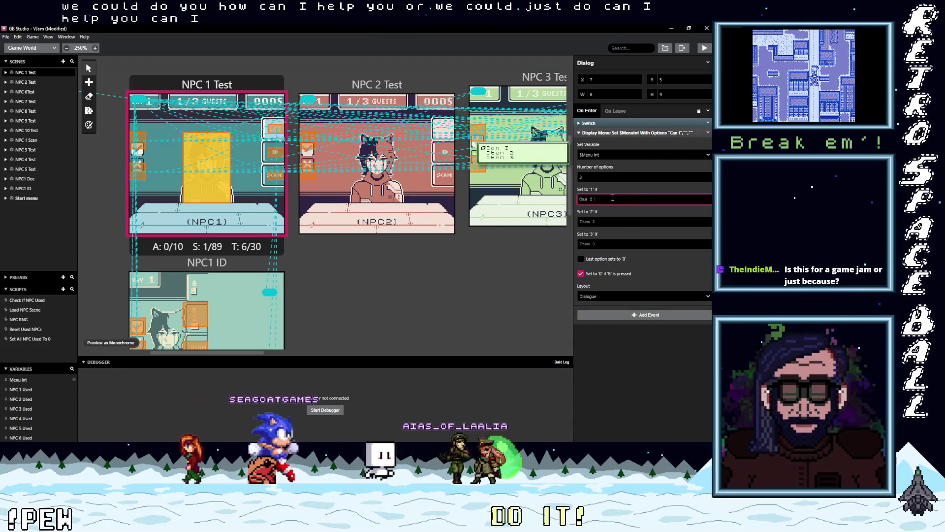
type("help you?")
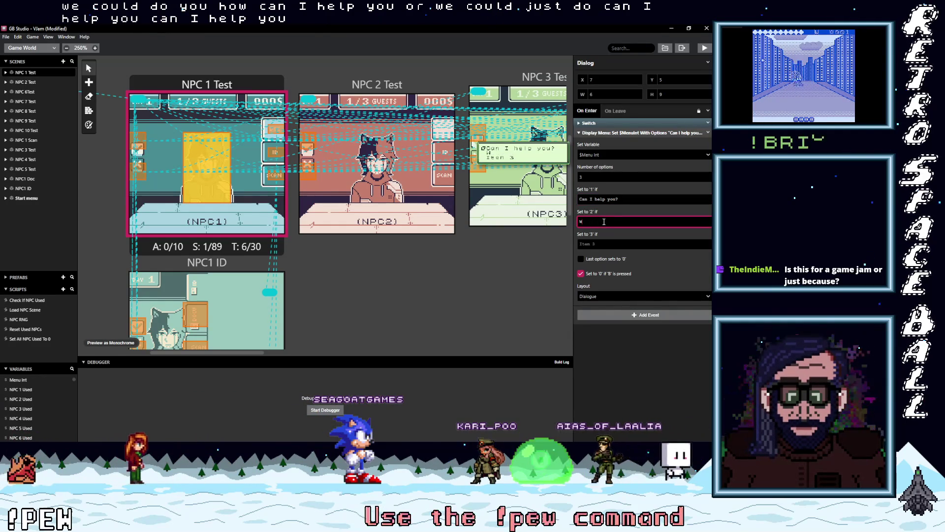
Set options 2 and 3 to 'Whatdya want?' and '(say nothing)', then move the menu above the Switch
type("atd")
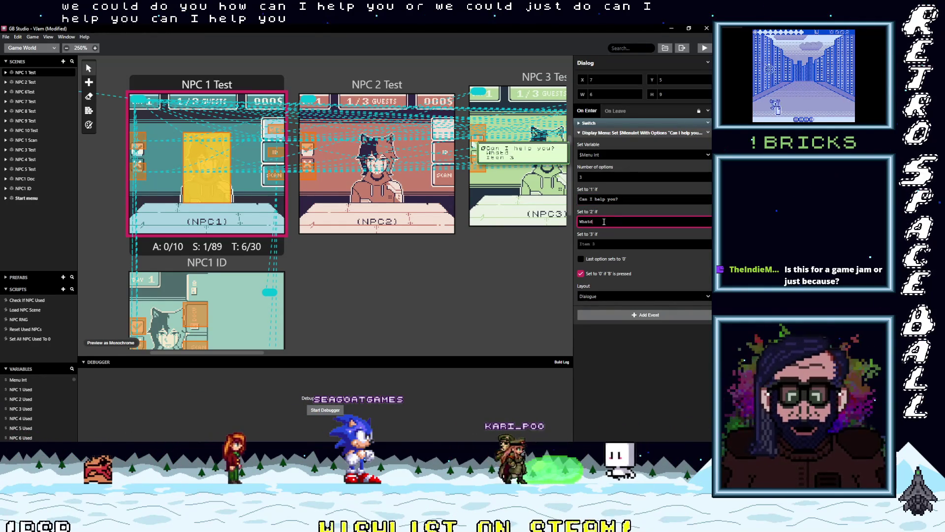
key("BackSpace")
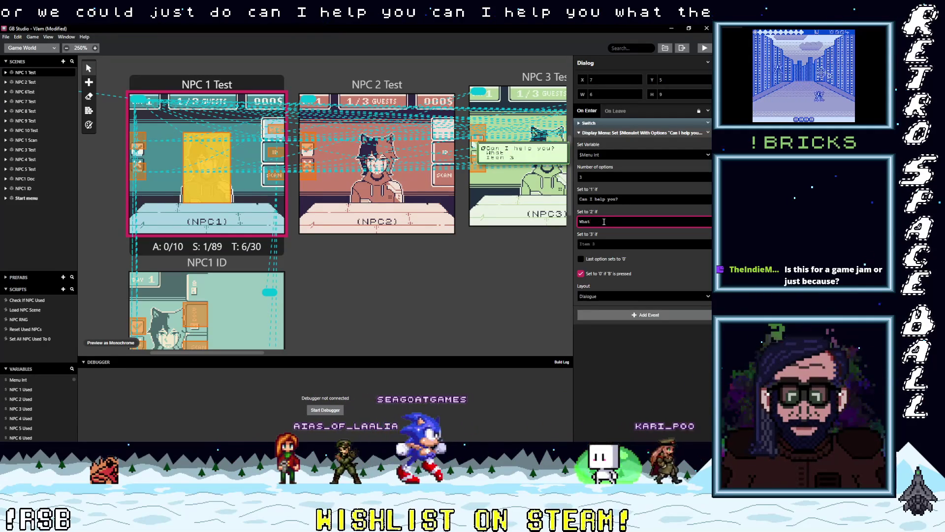
type("'dya want?")
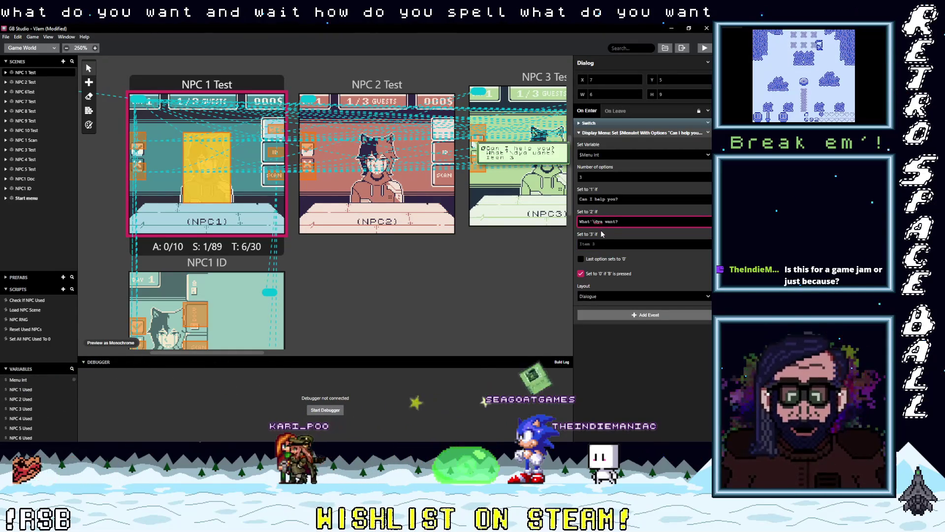
key("BackSpace")
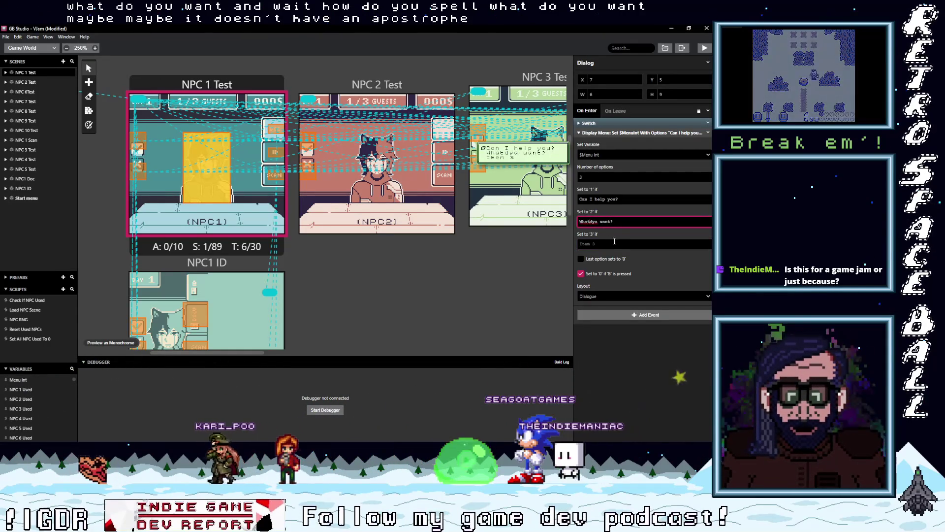
double_click(587, 222)
left_click(594, 223)
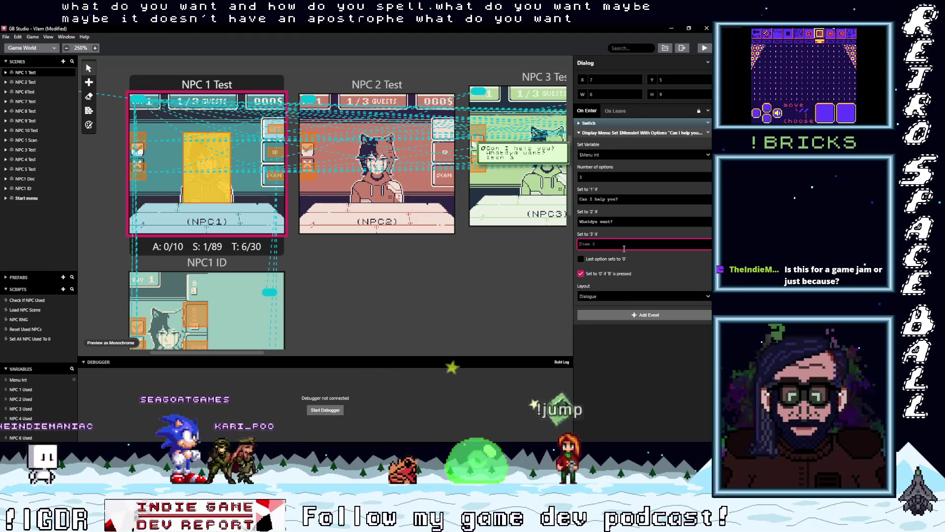
type("(say no")
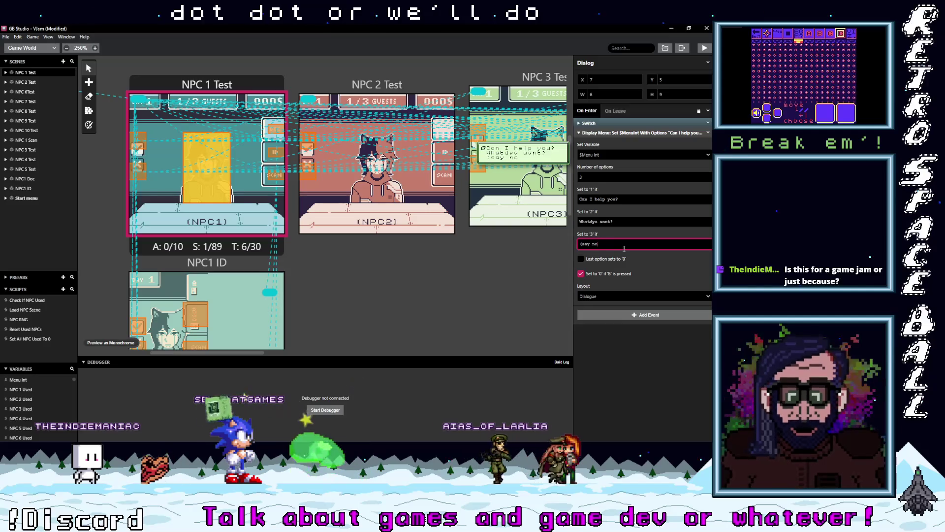
type("thing)")
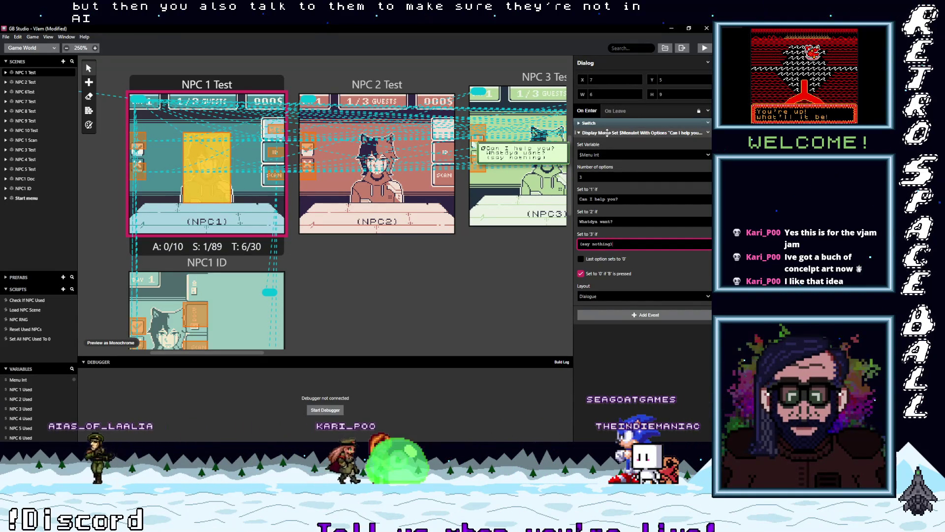
left_click_drag(607, 132, 608, 134)
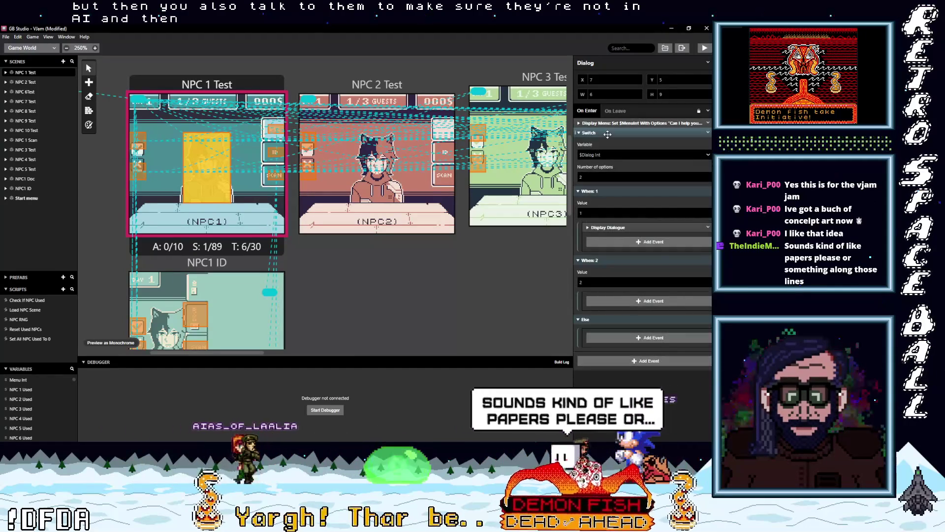
Change the Switch event's variable from Dialog Int to $Menu Int, then collapse the Switch
left_click(610, 155)
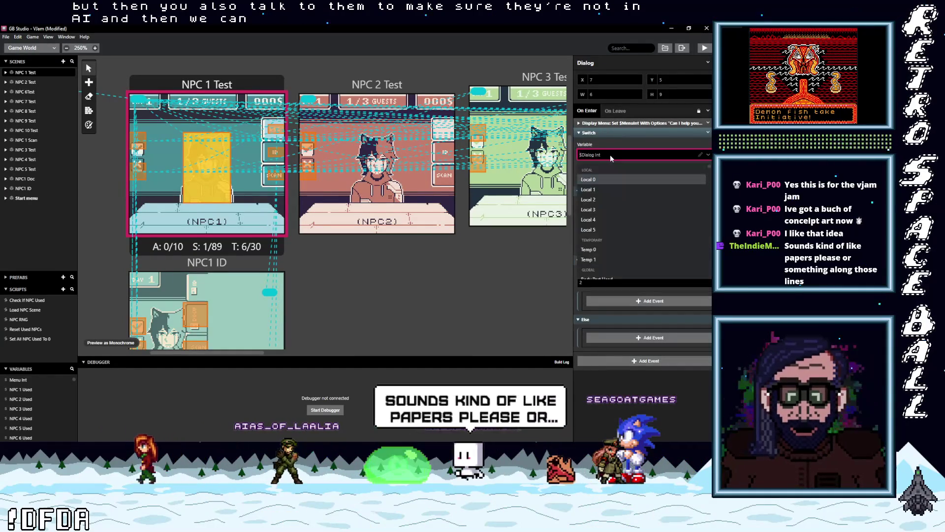
type("m")
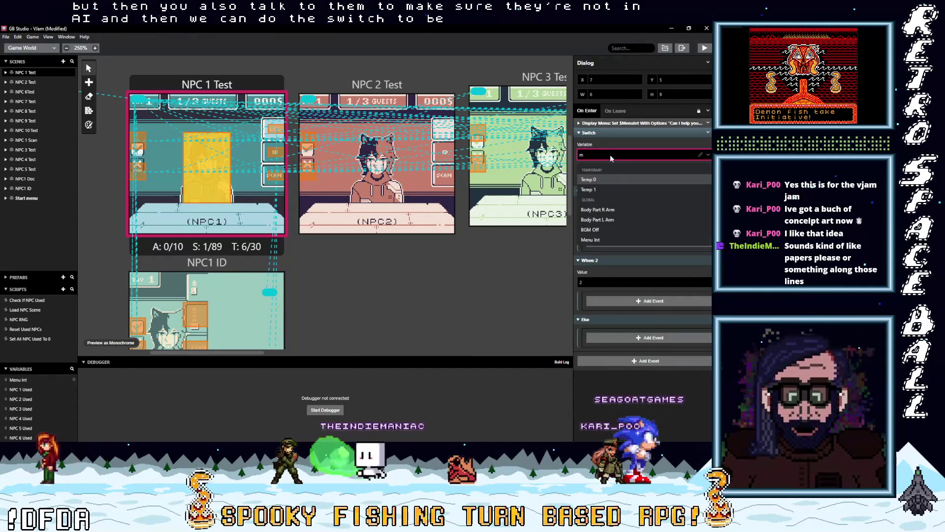
left_click(599, 238)
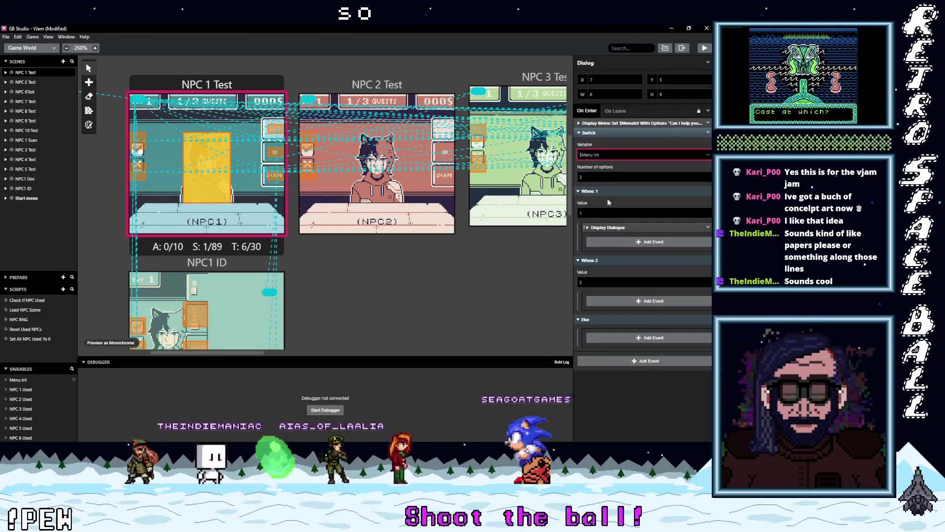
left_click(600, 130)
Add an Attach Script To Button event, move the menu and Switch into On Press, and enable A
left_click(607, 148)
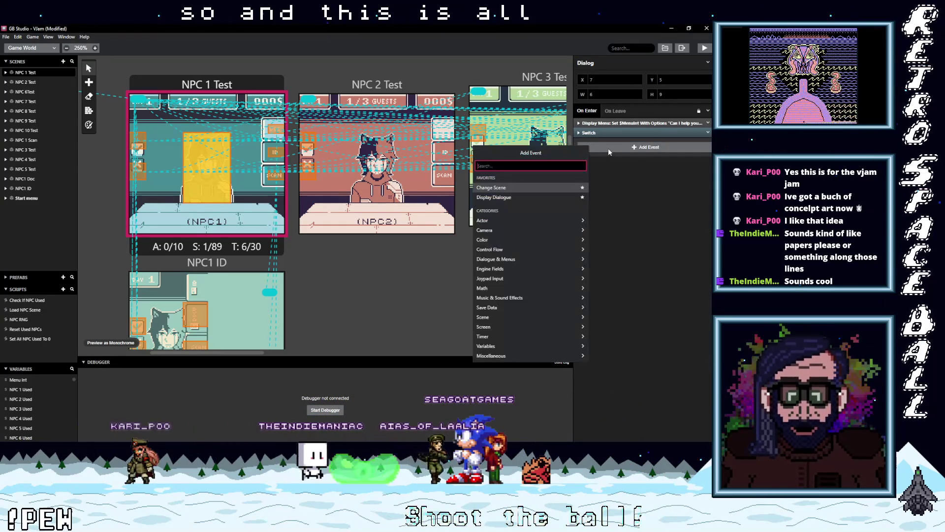
type("att")
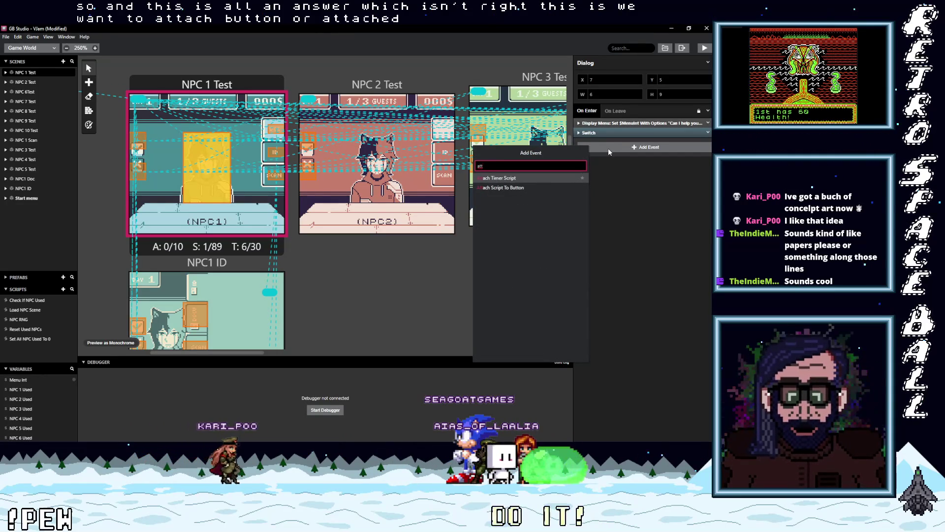
left_click(517, 189)
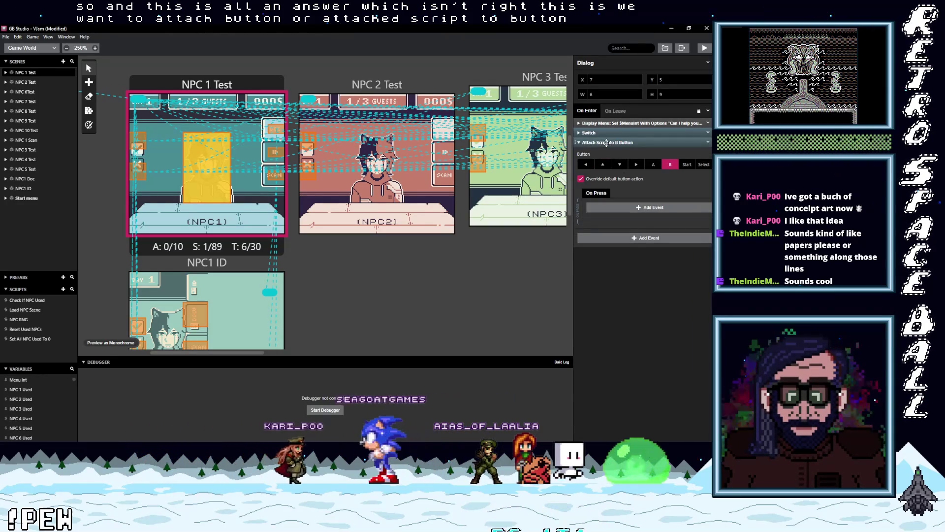
left_click_drag(619, 213, 619, 188)
left_click(654, 145)
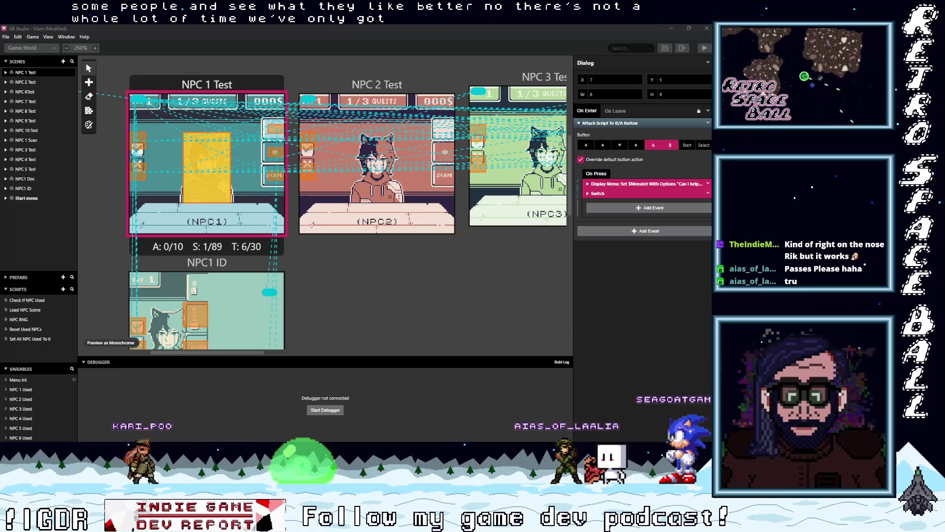
Check the date in the Windows calendar flyout, then open a new Chrome tab
key("super+alt+d")
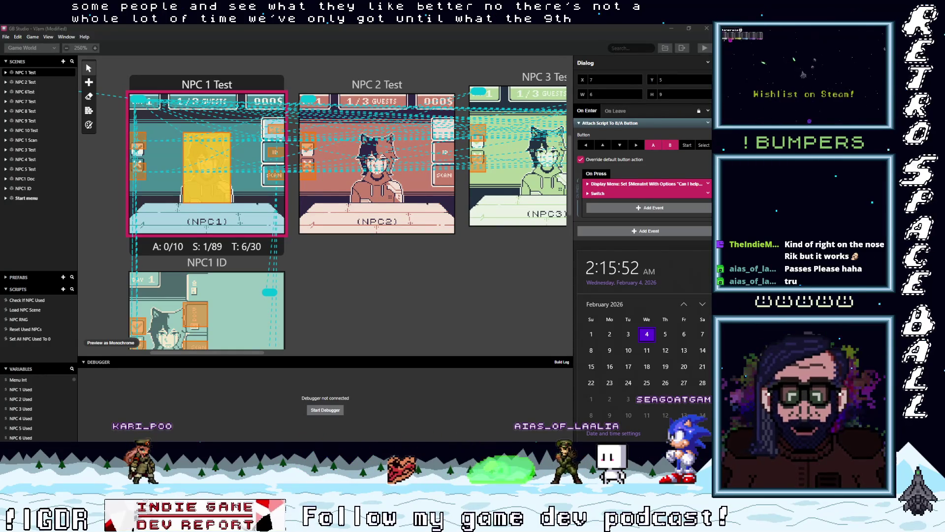
key("Escape")
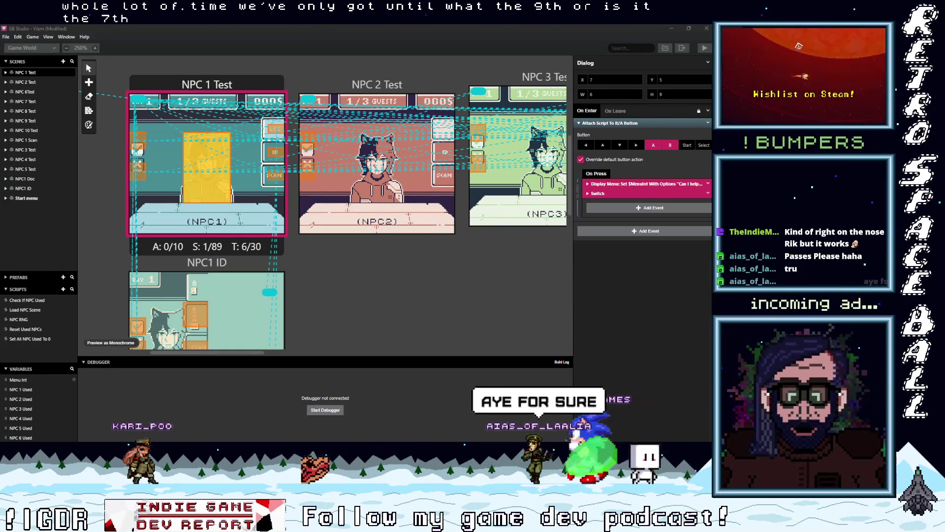
key("super+alt+d")
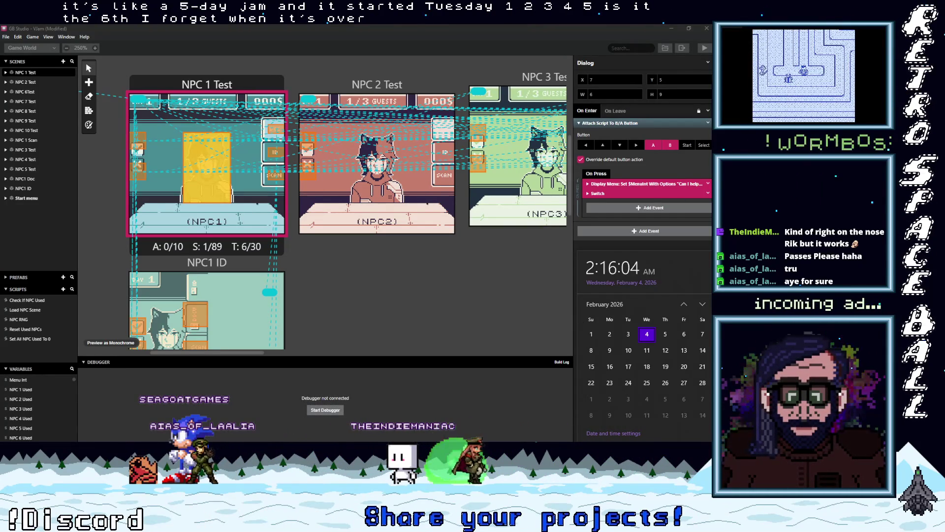
key("super+3")
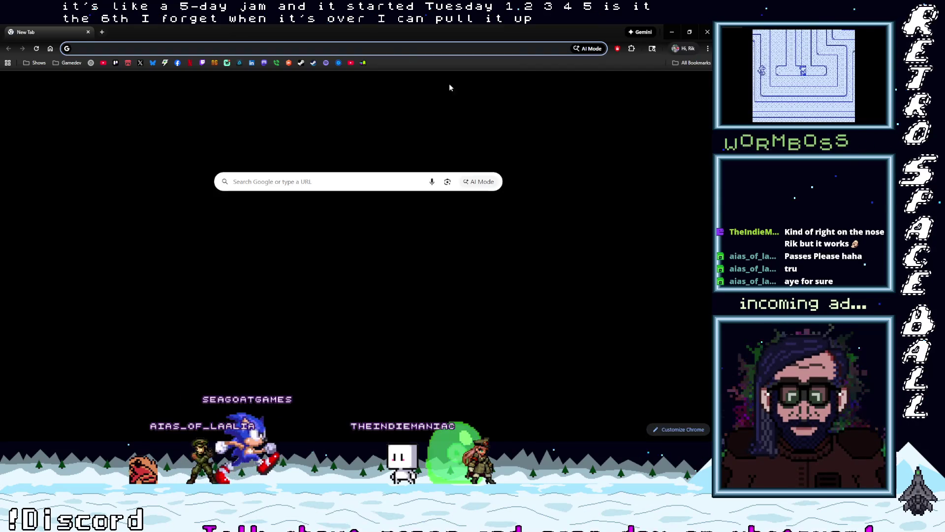
Close the empty Chrome new-tab window with Ctrl+W to return to GB Studio
key("ctrl+w")
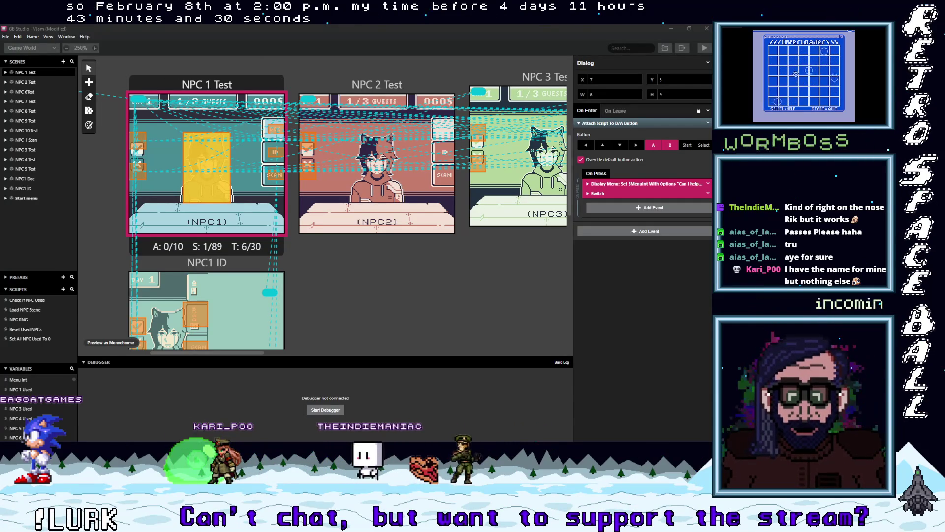
Dismiss the calendar, minimize GB Studio, and bring up the DAY 01 mockup image in Chrome
key("super+alt+d")
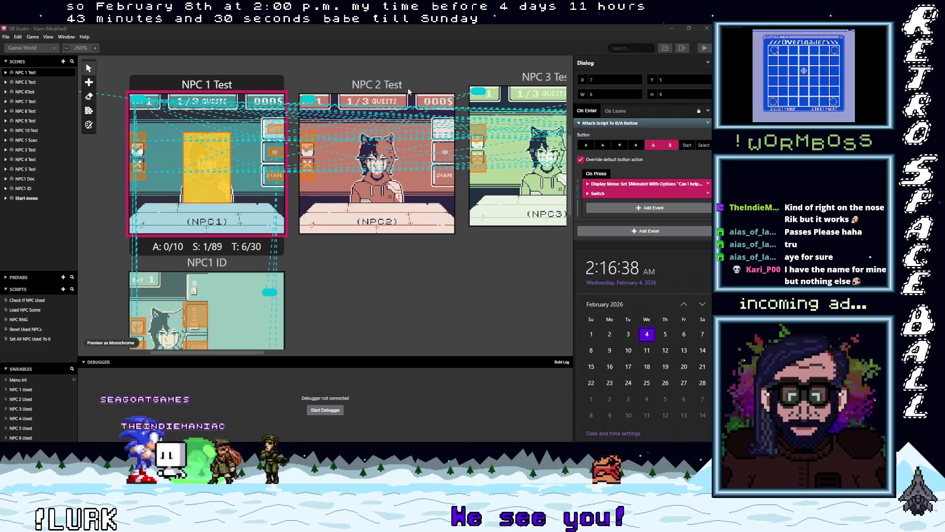
left_click(391, 36)
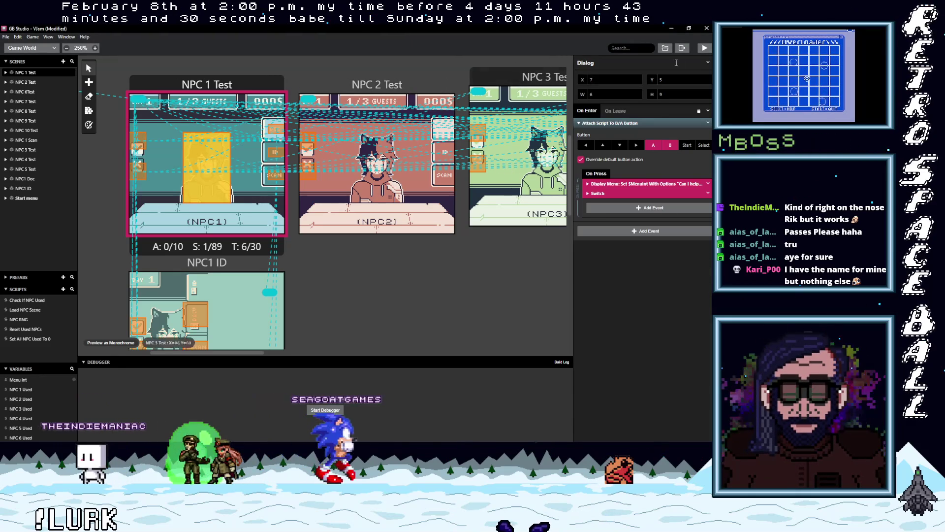
left_click(671, 28)
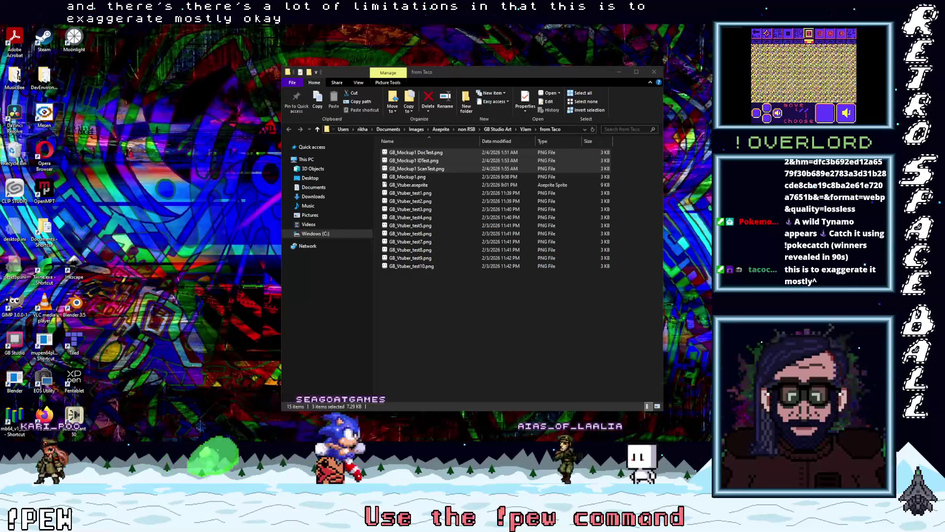
key("alt+Tab")
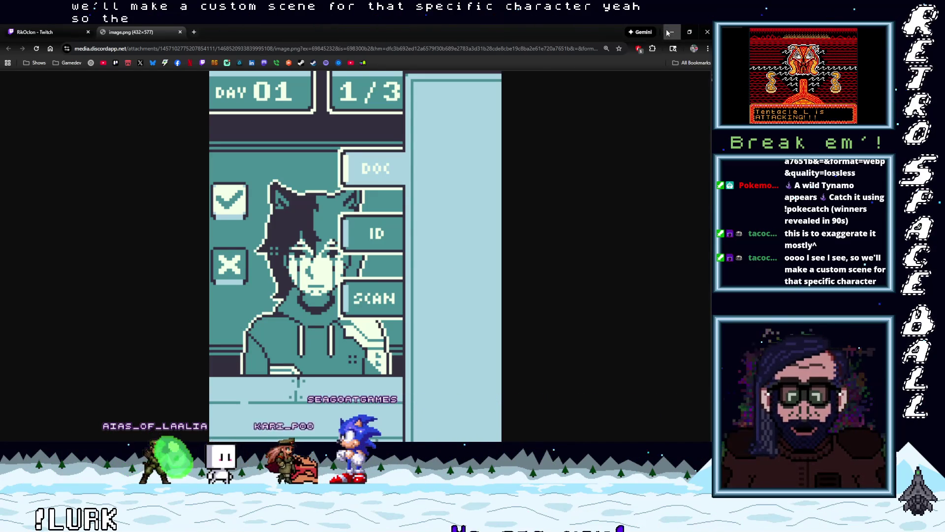
Minimize the Chrome window showing the DAY 01 mockup image
left_click(707, 31)
Return to GB Studio and pan the world view to the NPC1 ID, Doc and Scan scenes
key("alt+Tab")
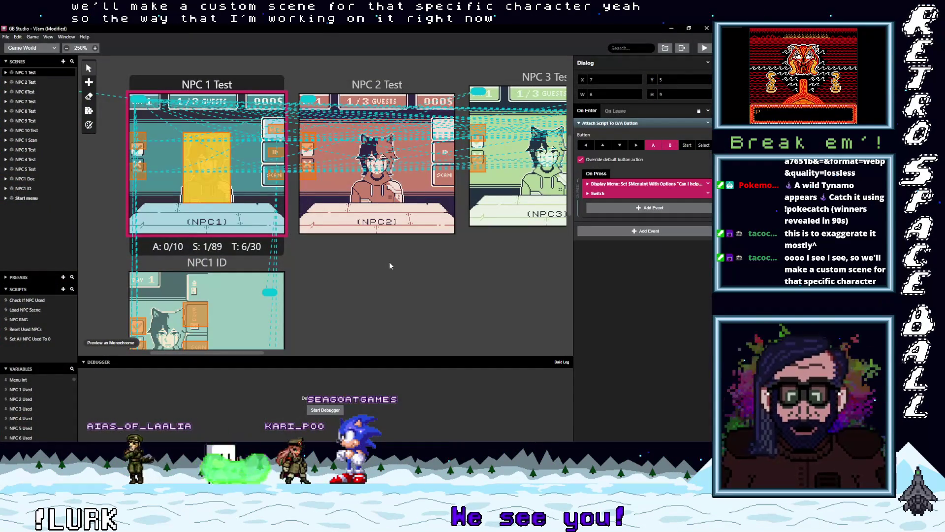
scroll(381, 310, "down", 6)
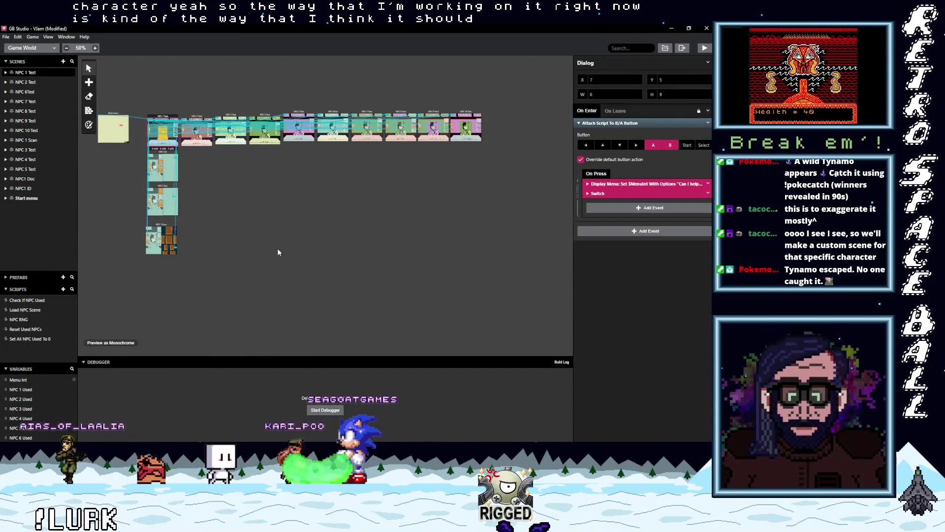
scroll(242, 226, "up", 2)
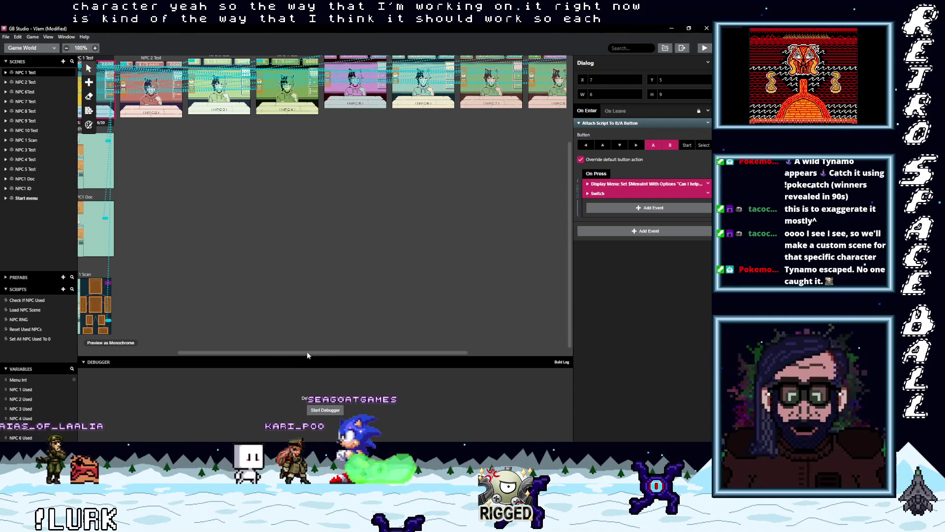
left_click_drag(318, 351, 278, 353)
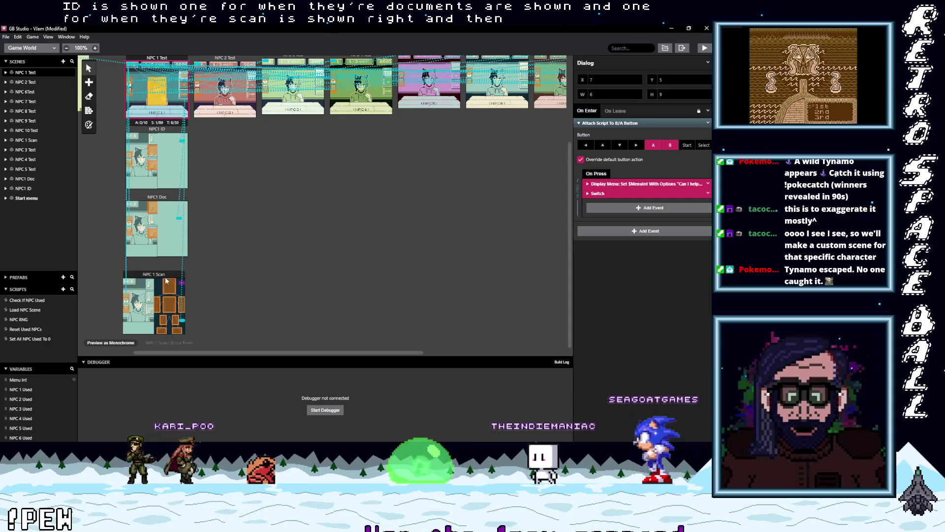
scroll(162, 112, "up", 2)
scroll(167, 276, "down", 2)
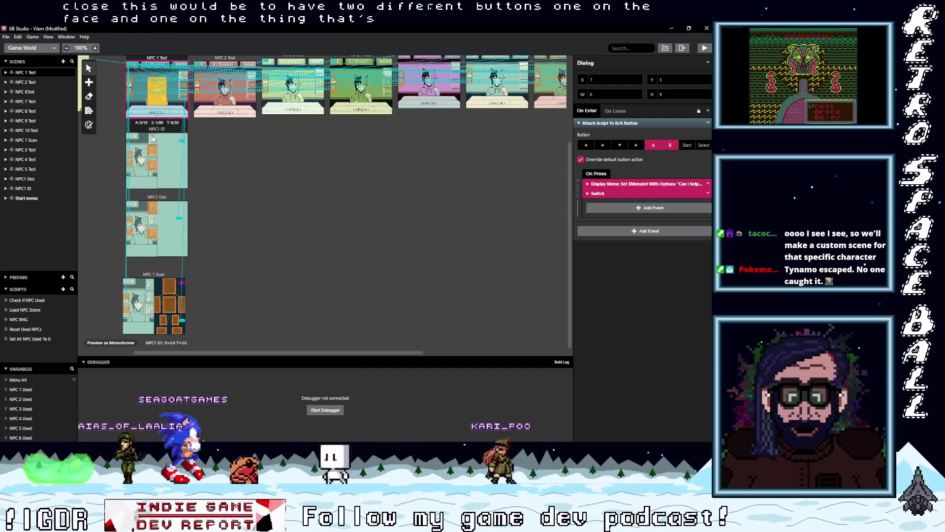
scroll(226, 202, "up", 2)
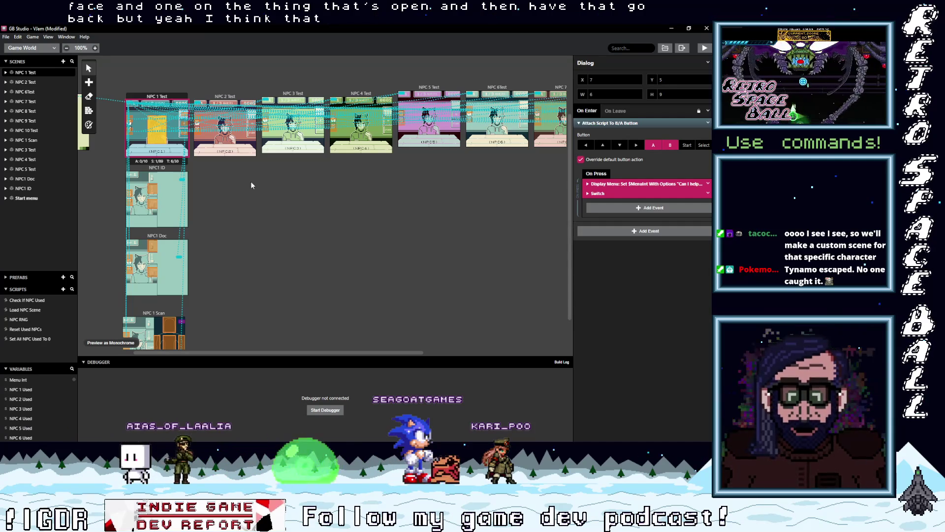
scroll(250, 217, "down", 3)
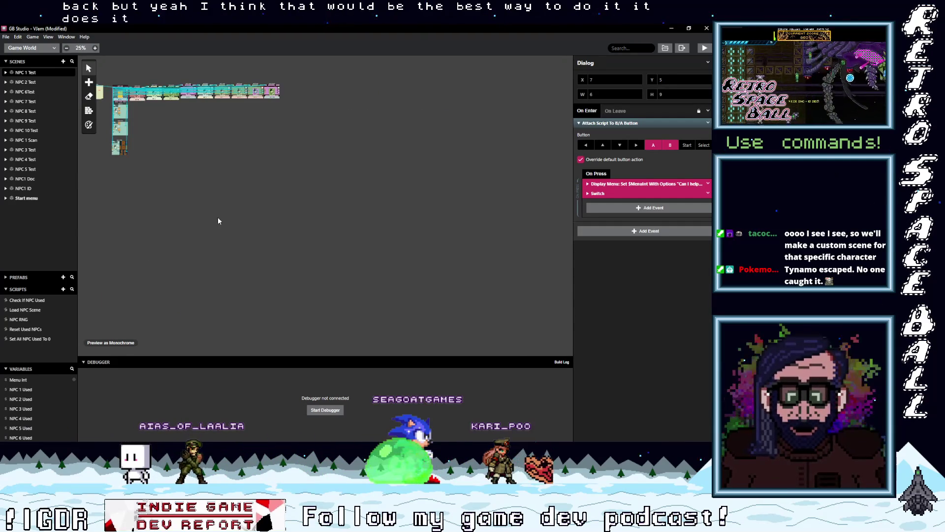
scroll(212, 213, "up", 2)
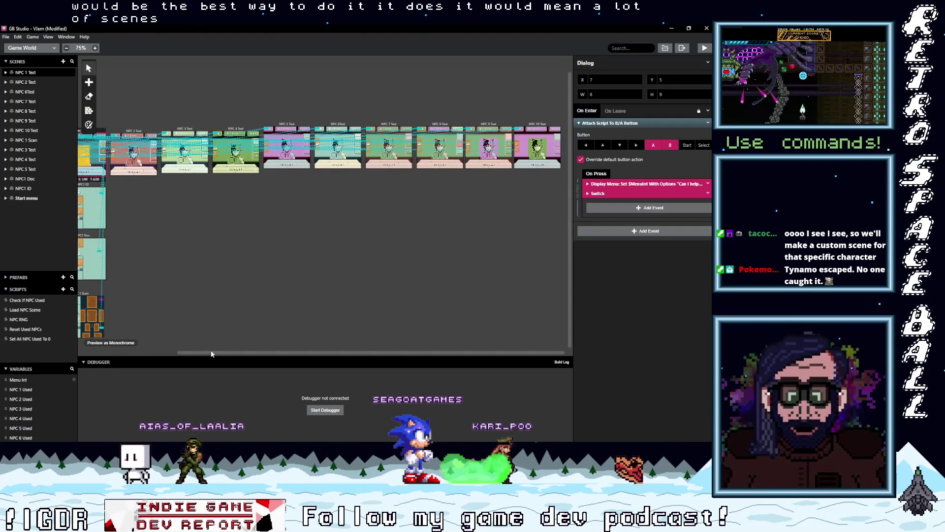
scroll(215, 354, "left", 2)
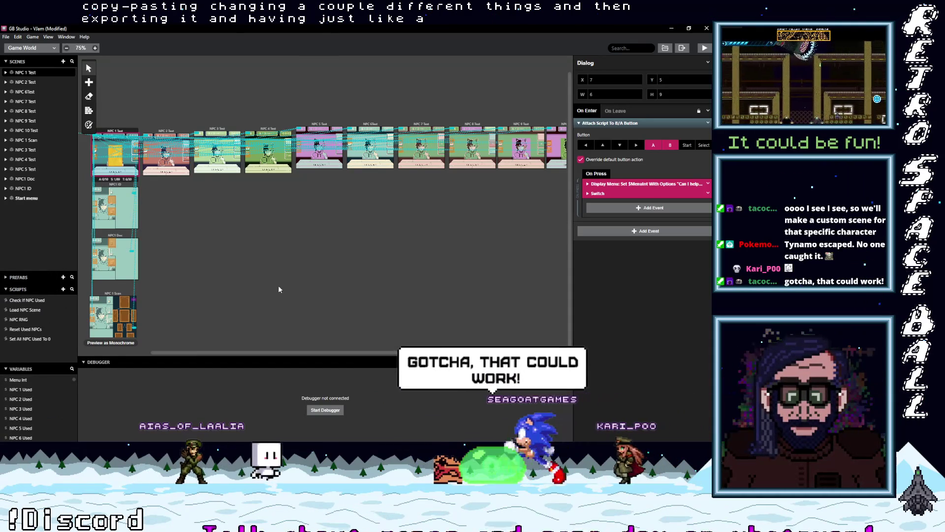
scroll(277, 289, "down", 2)
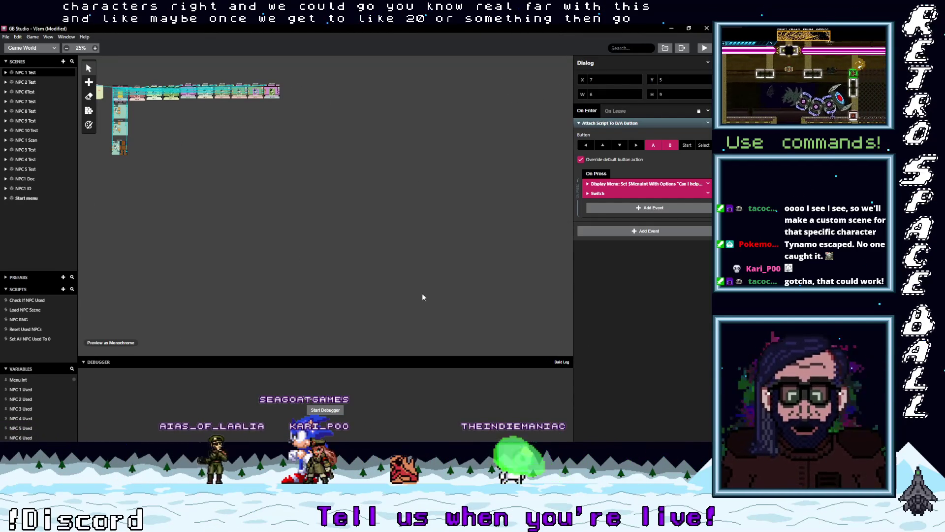
scroll(187, 141, "up", 2)
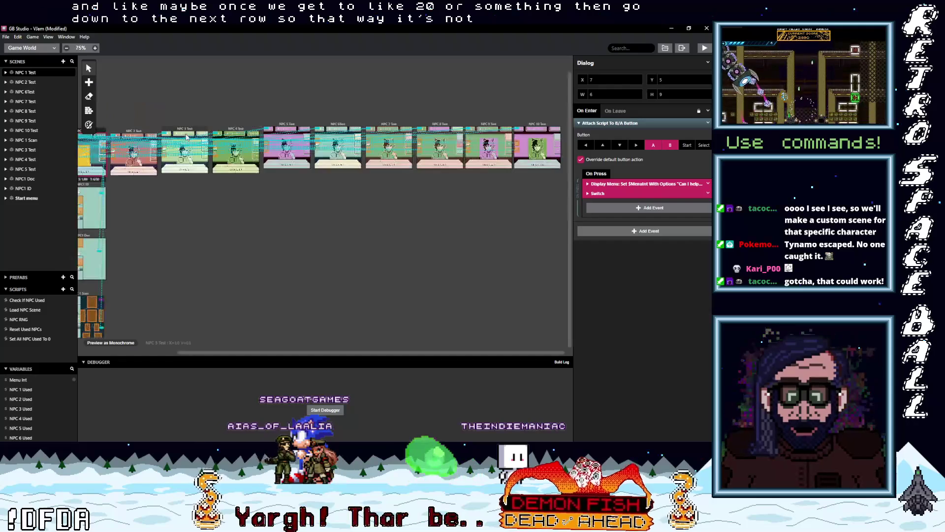
mouse_move(232, 351)
left_mouse_down()
mouse_move(146, 351)
mouse_move(188, 356)
left_mouse_up()
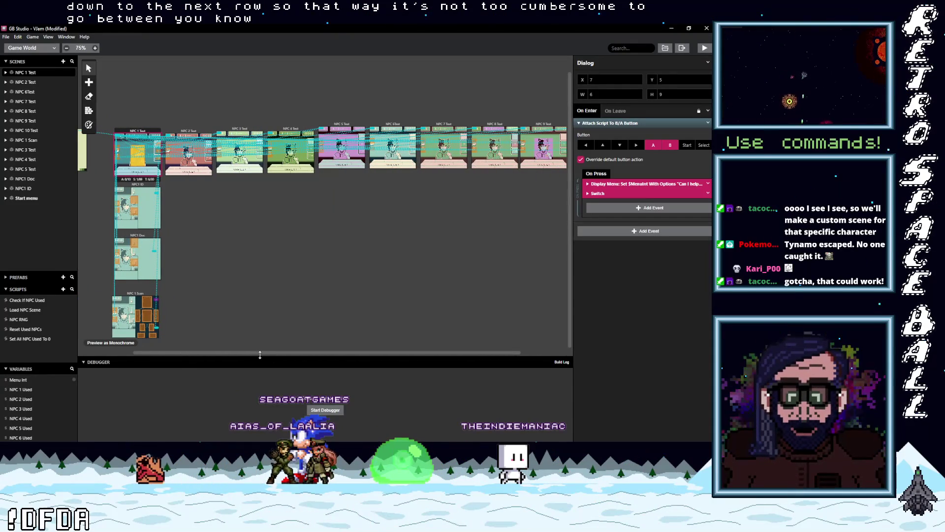
left_click_drag(265, 352, 293, 354)
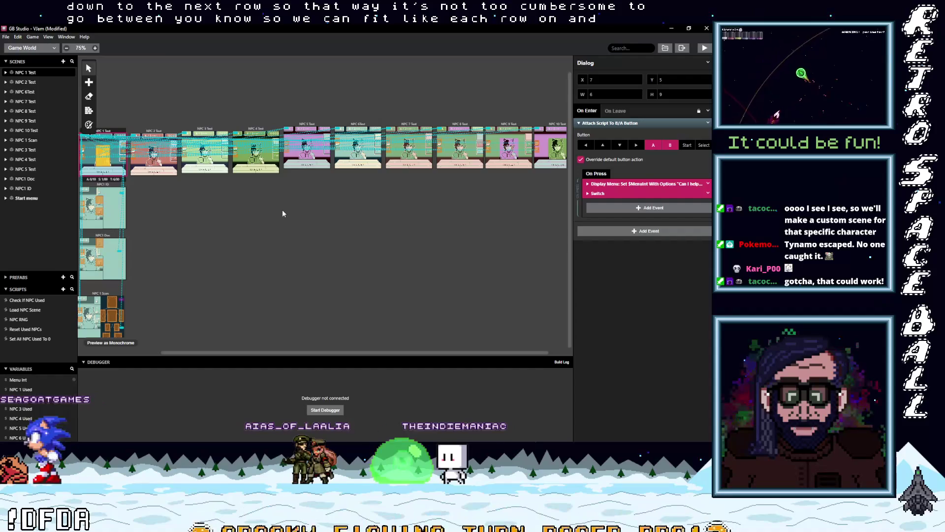
scroll(250, 208, "up", 2)
left_click_drag(318, 350, 206, 359)
scroll(208, 351, "right", 10)
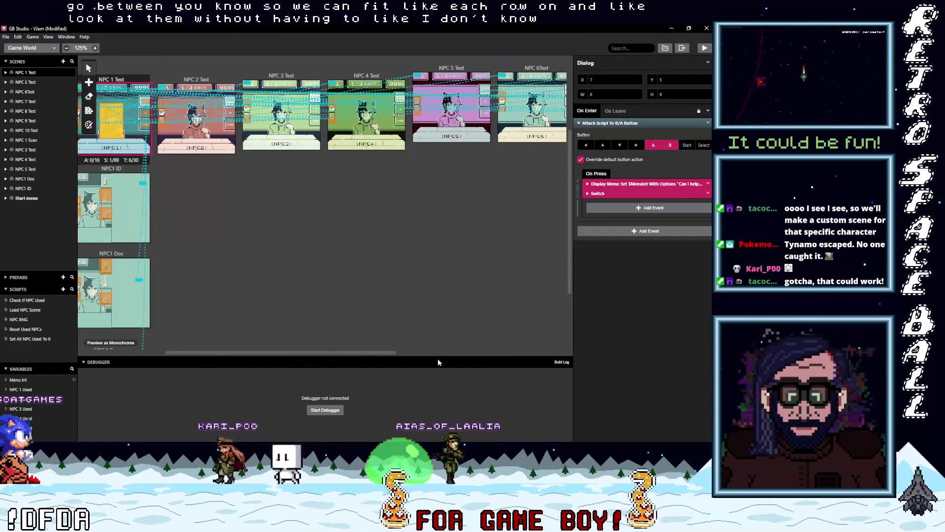
scroll(210, 349, "left", 10)
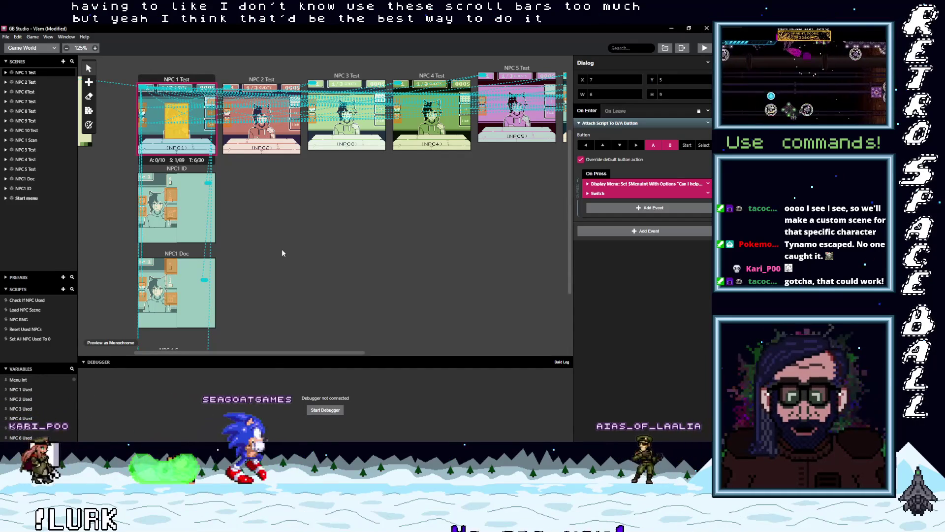
scroll(272, 222, "up", 1)
scroll(272, 222, "up", 3)
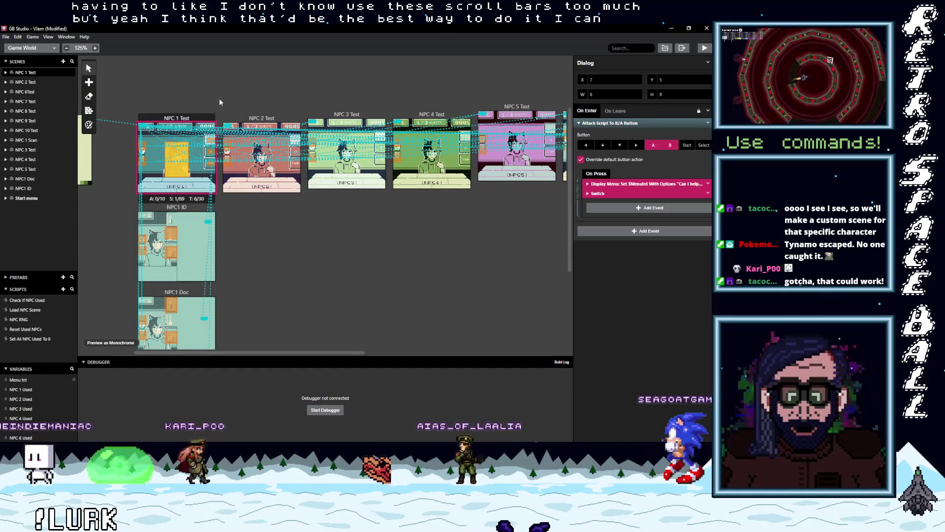
scroll(279, 269, "down", 4)
scroll(280, 264, "down", 2)
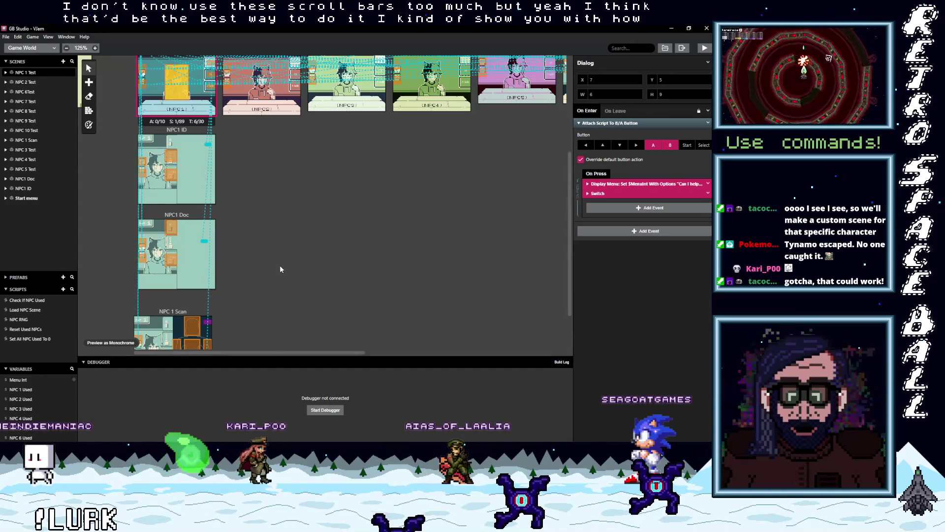
Place a trigger in NPC1 ID whose Change Scene destination is NPC 1 Test
scroll(279, 264, "up", 3)
scroll(281, 257, "up", 3)
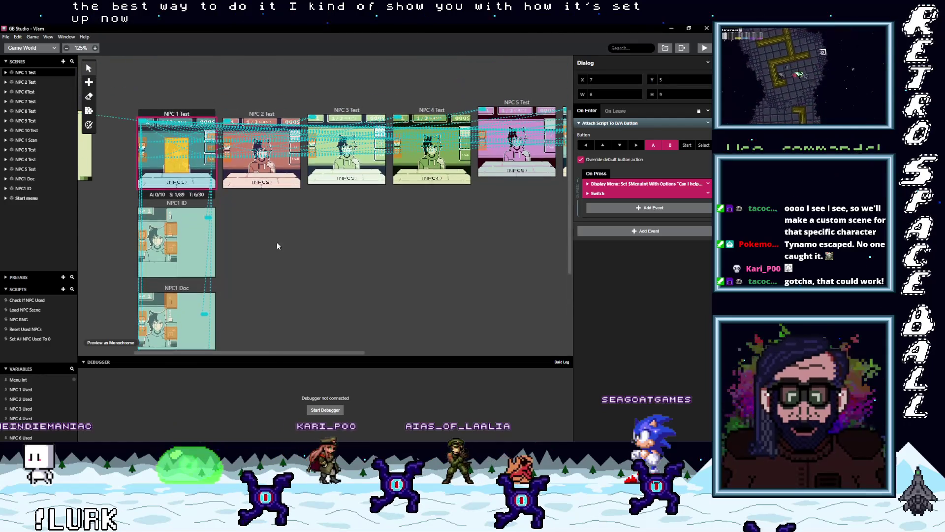
scroll(181, 240, "up", 3, "ctrl")
left_click(163, 230)
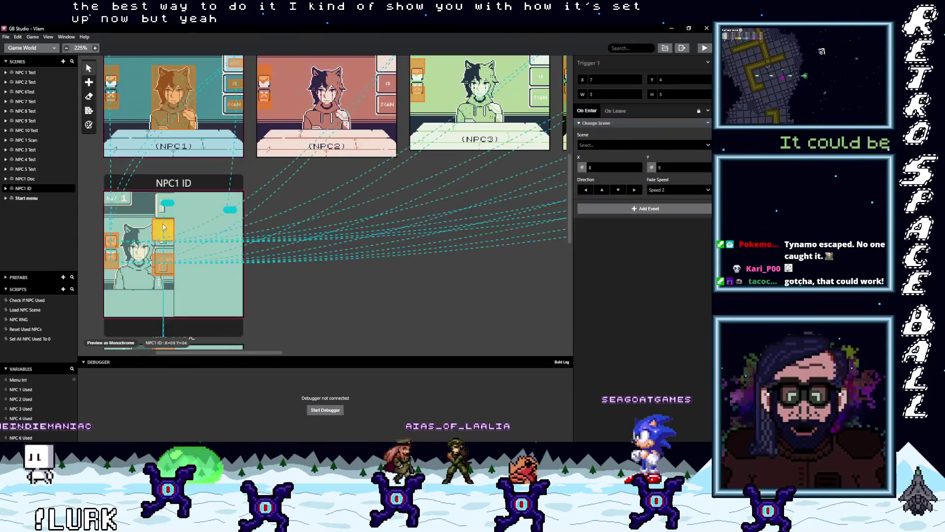
left_click(161, 197)
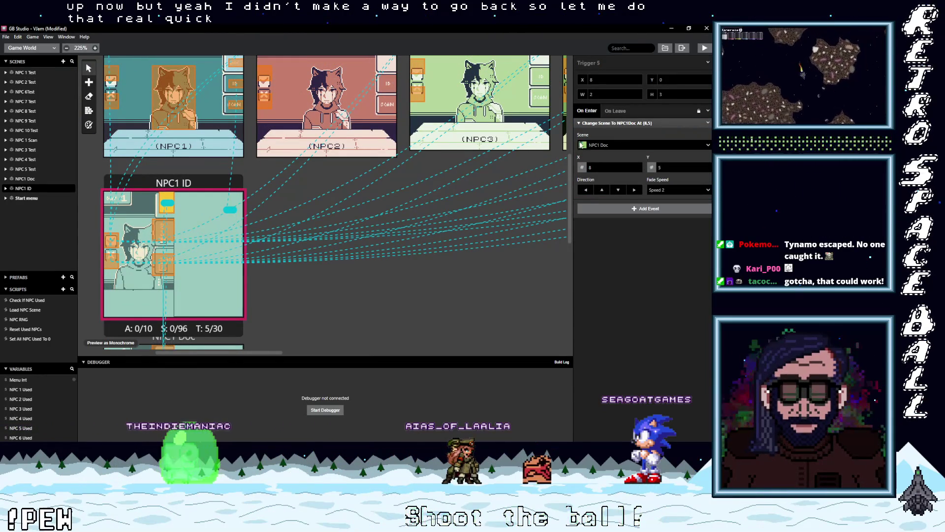
left_click(603, 145)
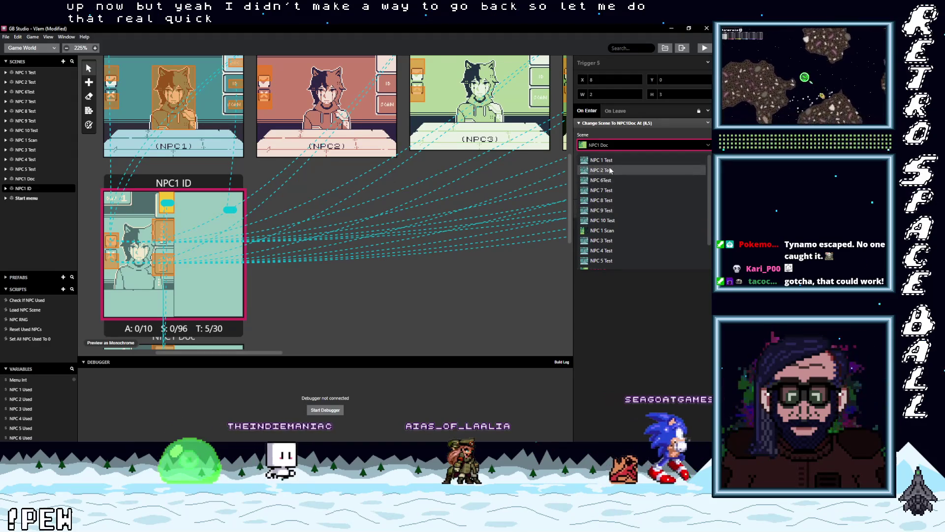
left_click(602, 160)
Draw another trigger area in NPC1 ID, start a build with Ctrl+B, and select NPC1 Doc
scroll(199, 274, "down", 3)
scroll(168, 196, "up", 2)
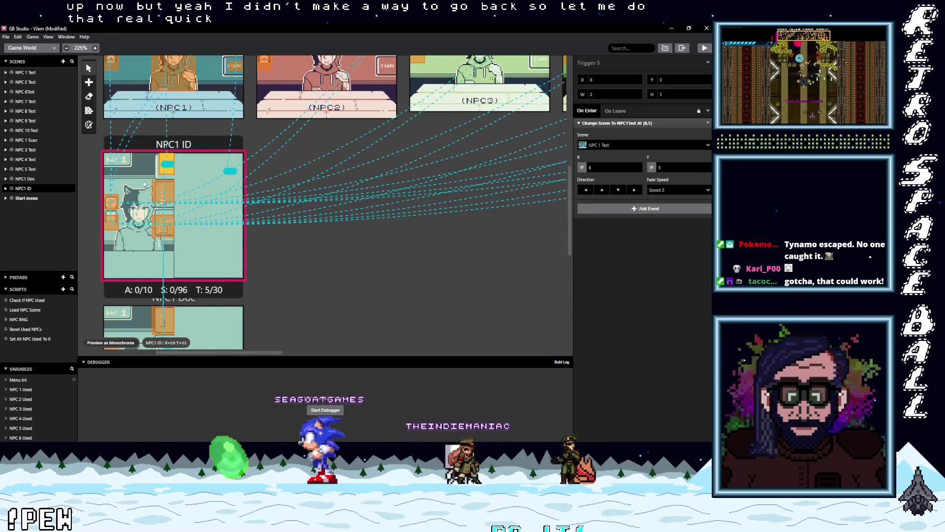
left_click_drag(127, 183, 145, 225)
key("ctrl+b")
scroll(141, 207, "down", 5)
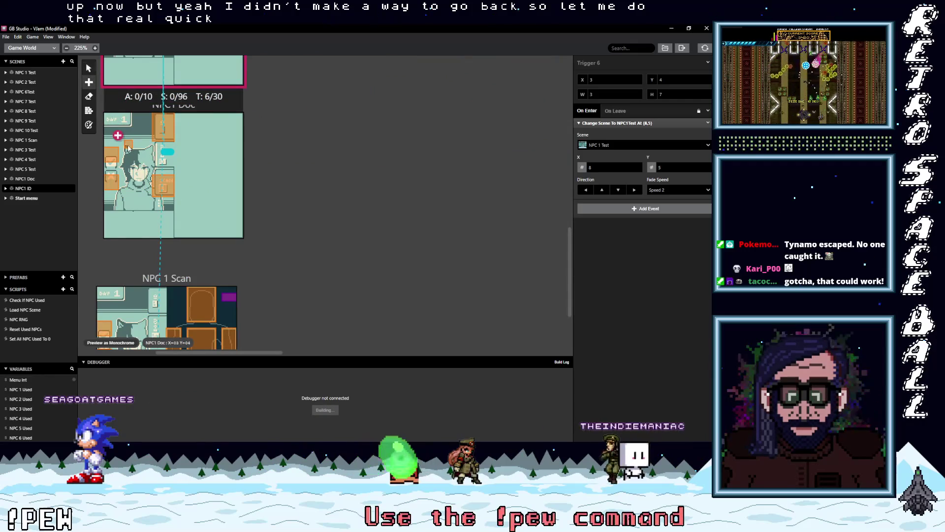
left_click(142, 186)
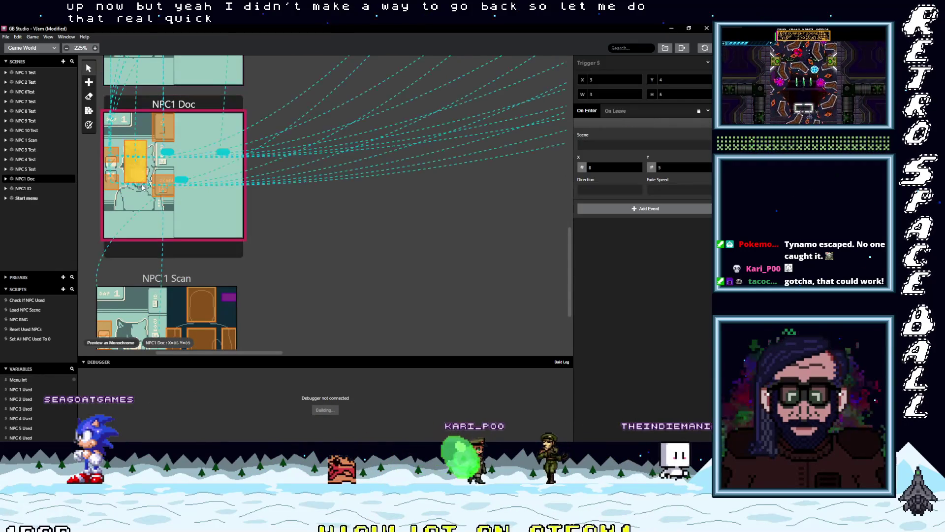
left_click(143, 179)
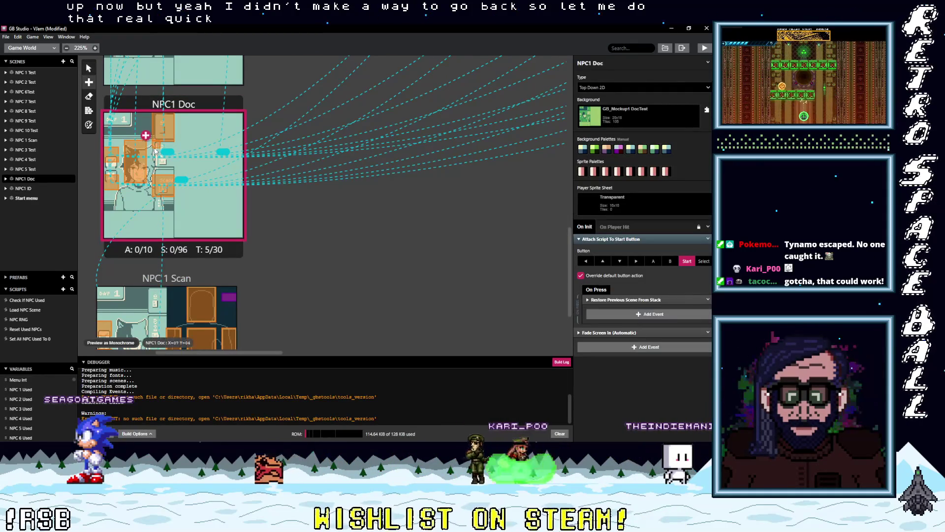
Draw a new trigger area in the NPC1 Doc scene while the build runs
left_click_drag(157, 149, 175, 161)
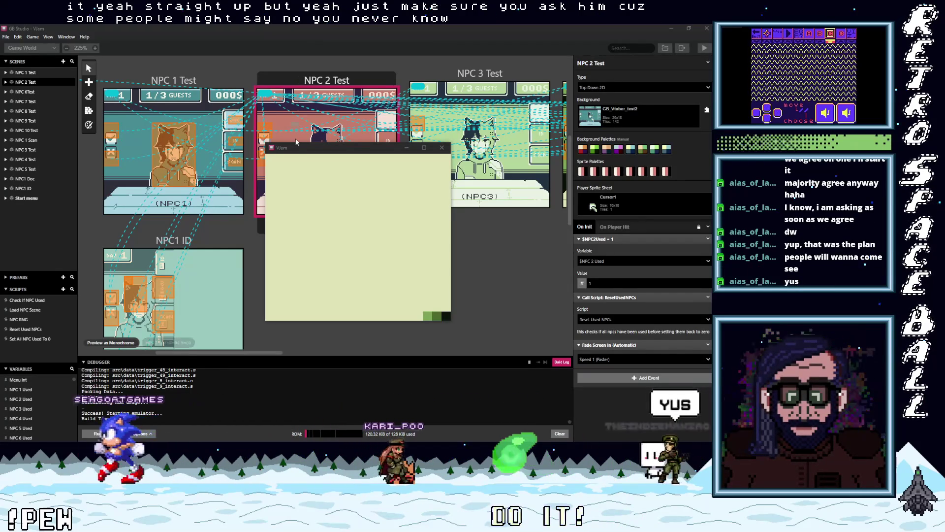
Focus the emulator window, nudge it left, and enlarge the build log panel
left_click(300, 153)
left_click_drag(300, 153, 284, 150)
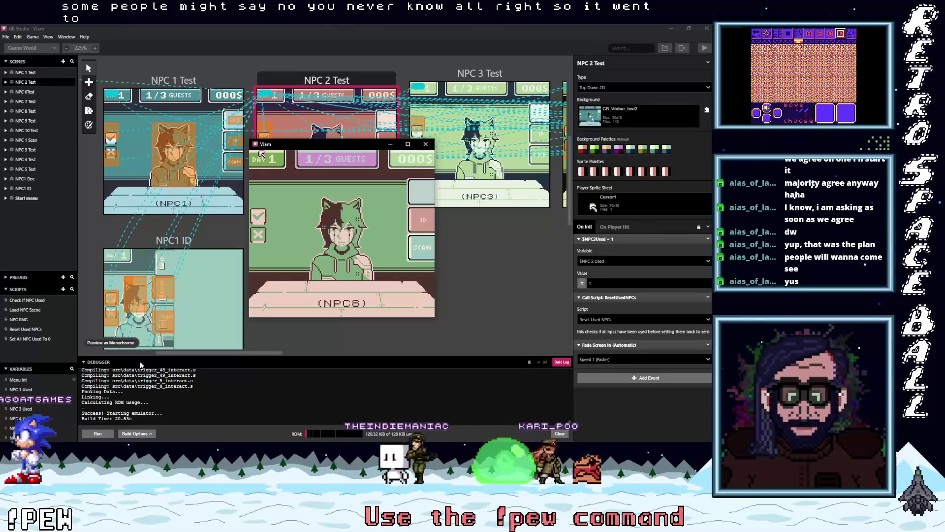
left_click_drag(150, 357, 151, 351)
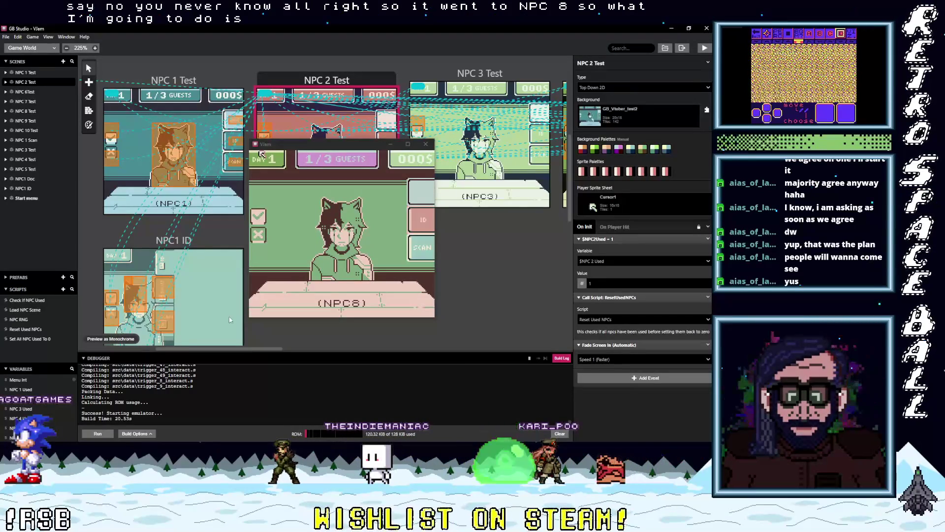
Approve guests NPC9, NPC10, NPC2, NPC7 and NPC3 until NPC1 arrives, then maximize the game
left_click(363, 234)
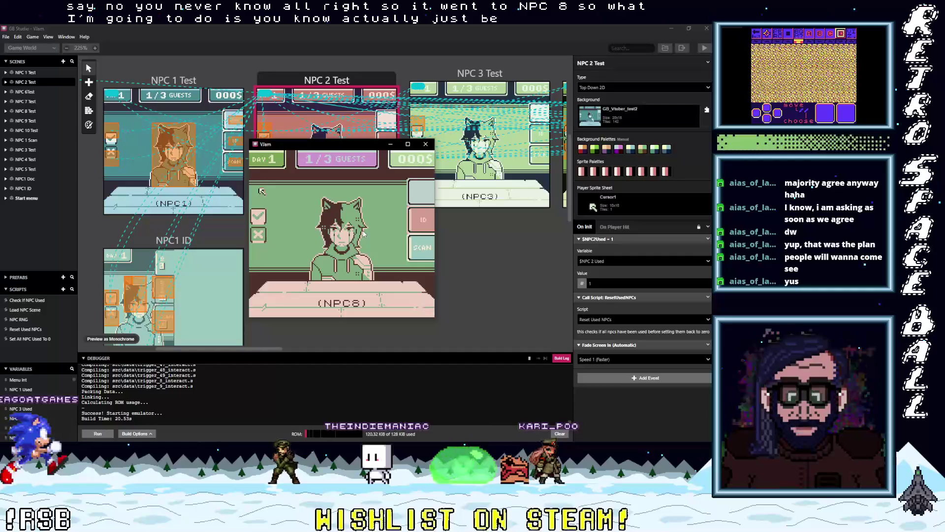
key("Down")
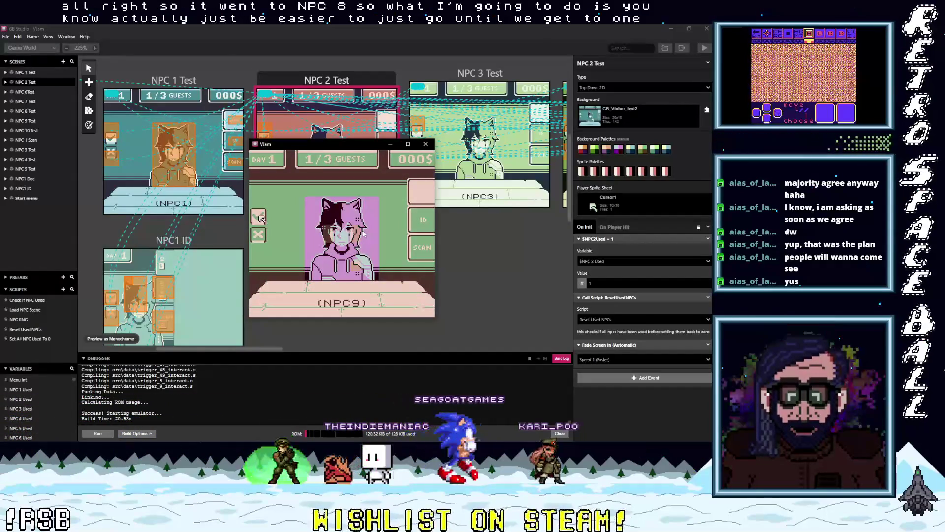
key("z")
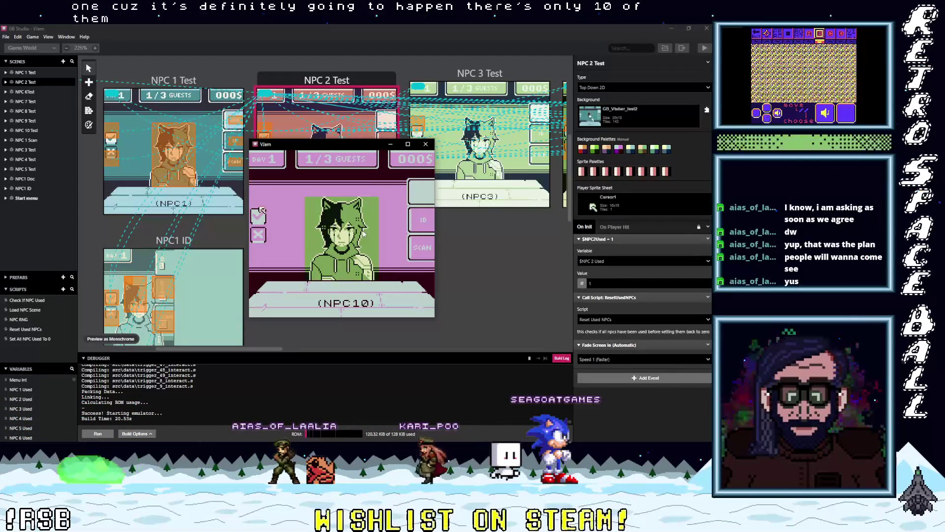
key("z")
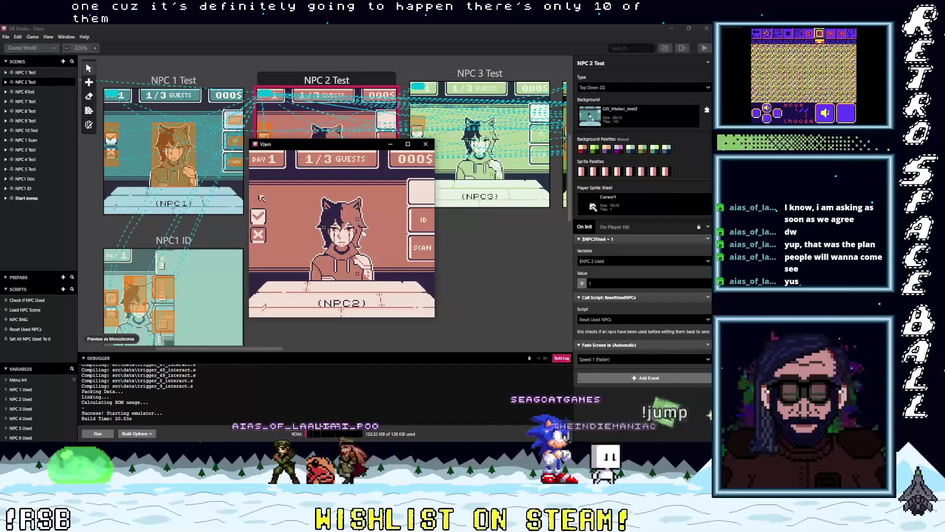
key("z")
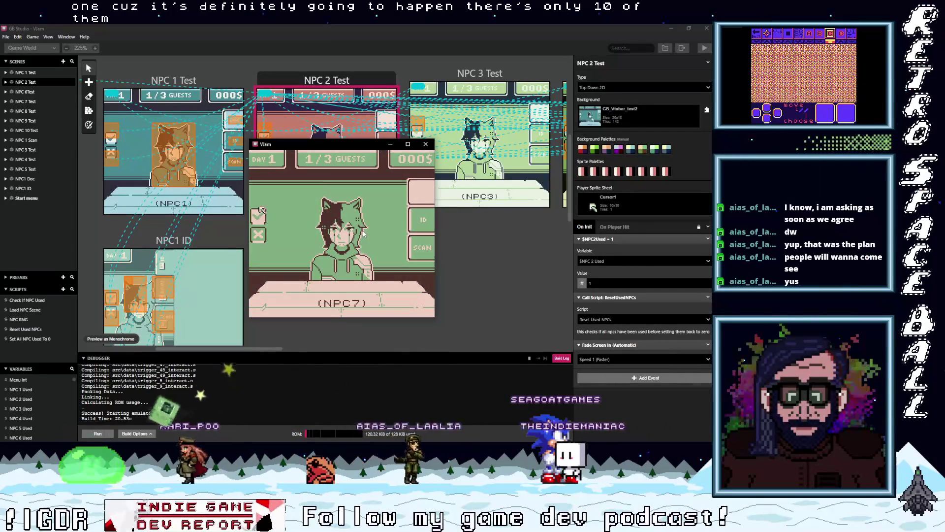
key("z")
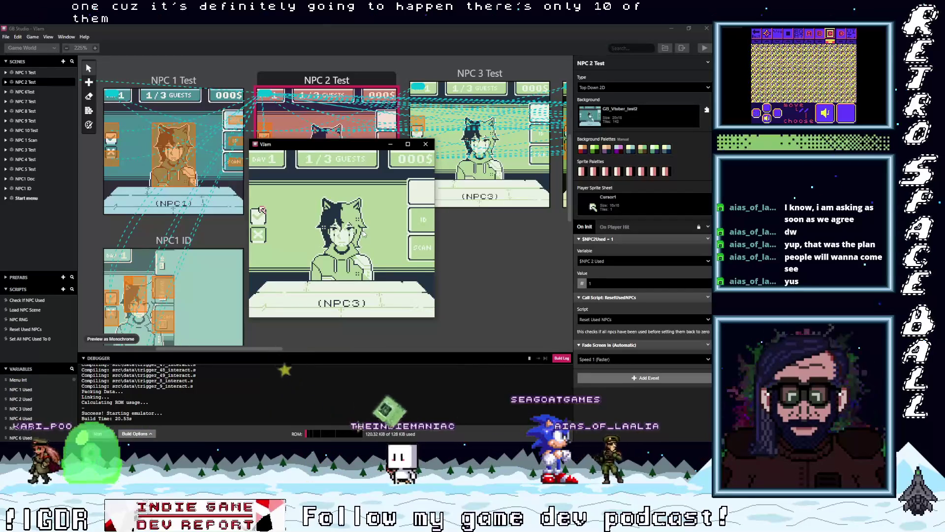
key("z")
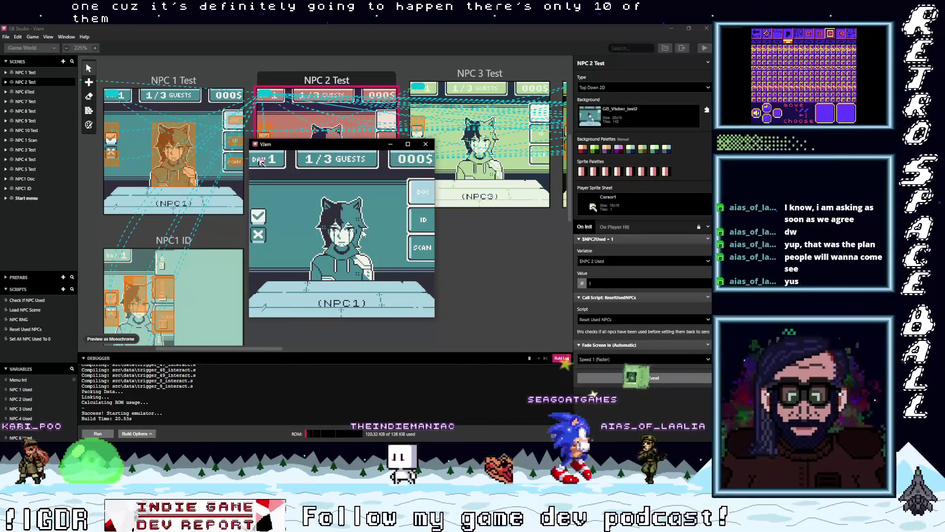
key("super+Up")
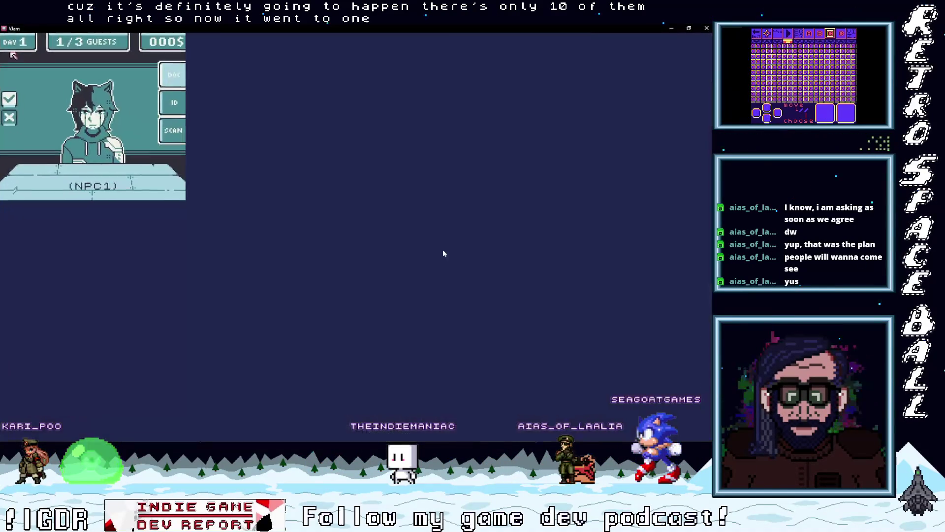
Open NPC1's Doc view, then the body Scan view, and select the arm and torso slots
key("Right")
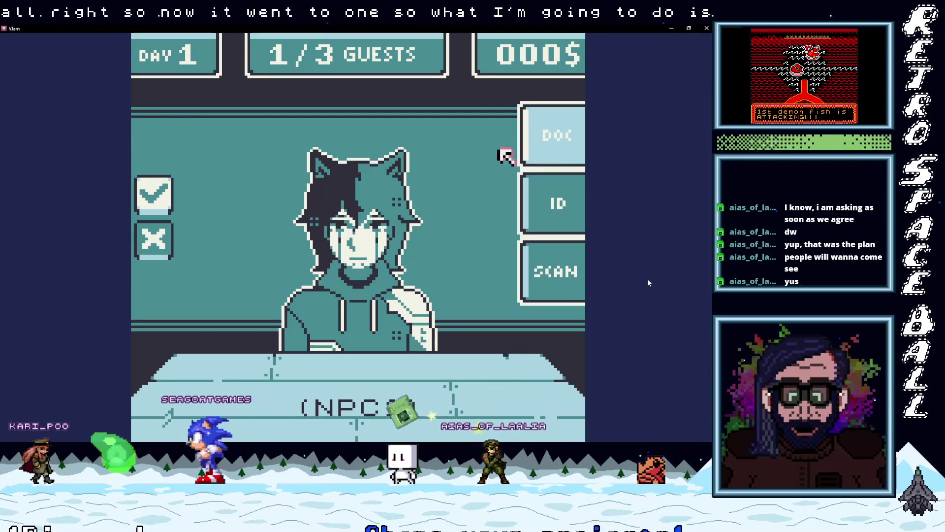
key("z")
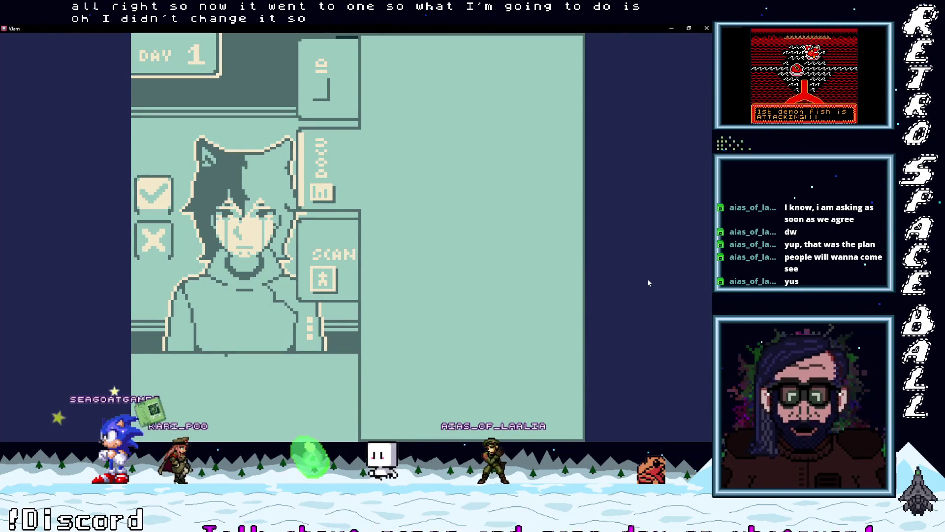
key("z")
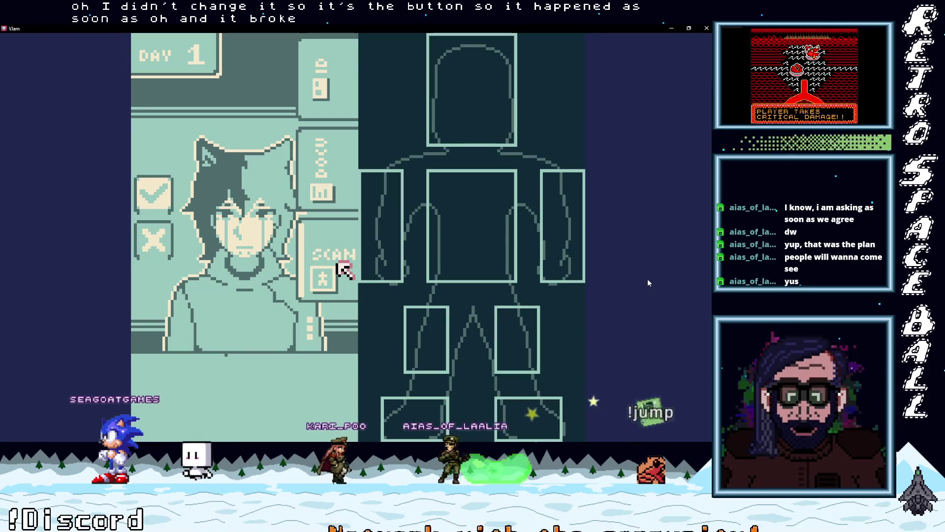
key("Up")
key("Up")
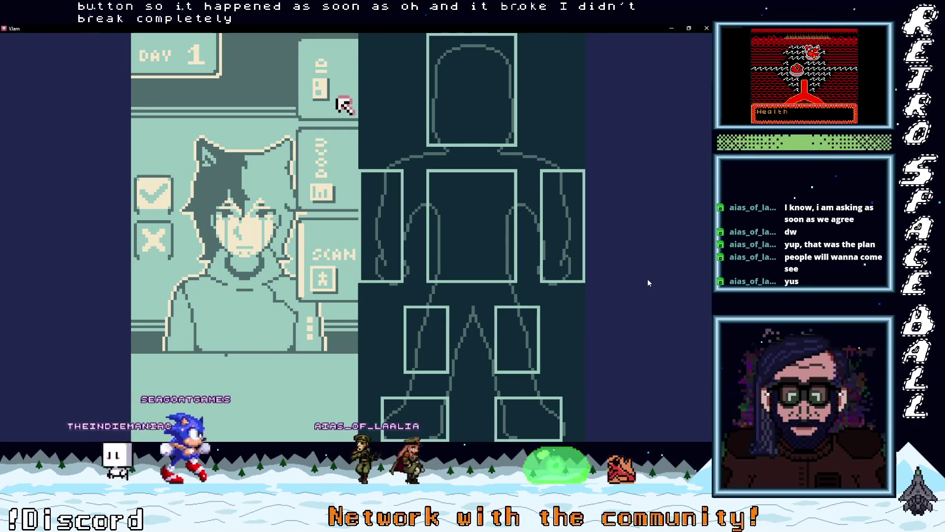
key("Down")
key("Right")
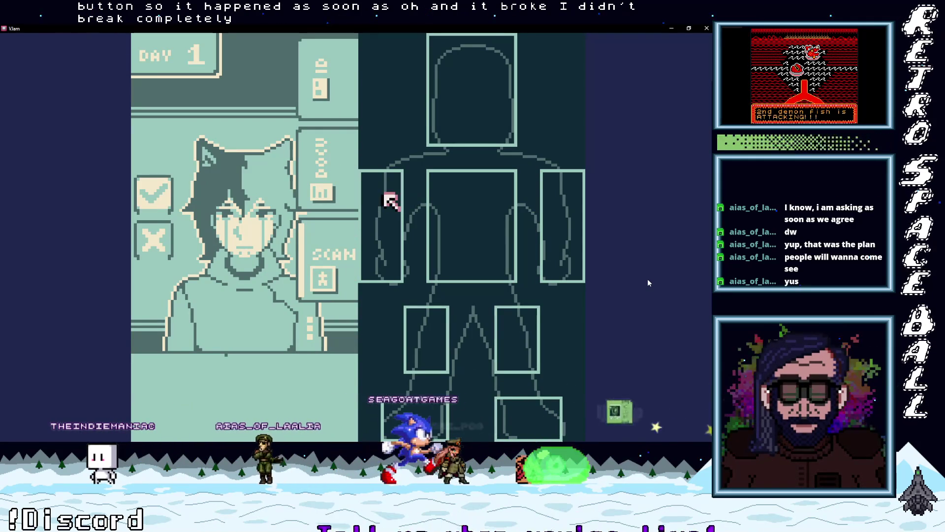
key("Right")
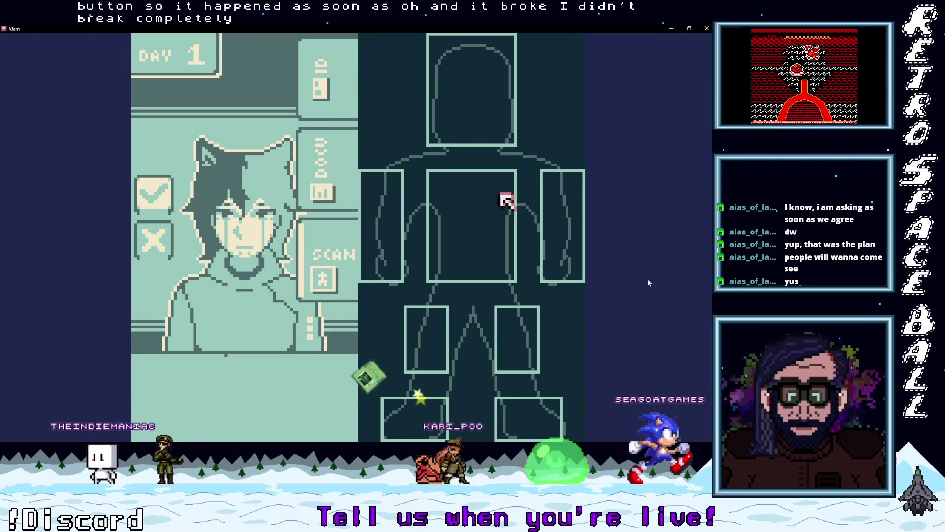
key("Right")
Step the scan selection through the leg and feet slots, back to the torso, then leave the scan
key("Down")
key("Left")
key("Left")
key("Down")
key("Right")
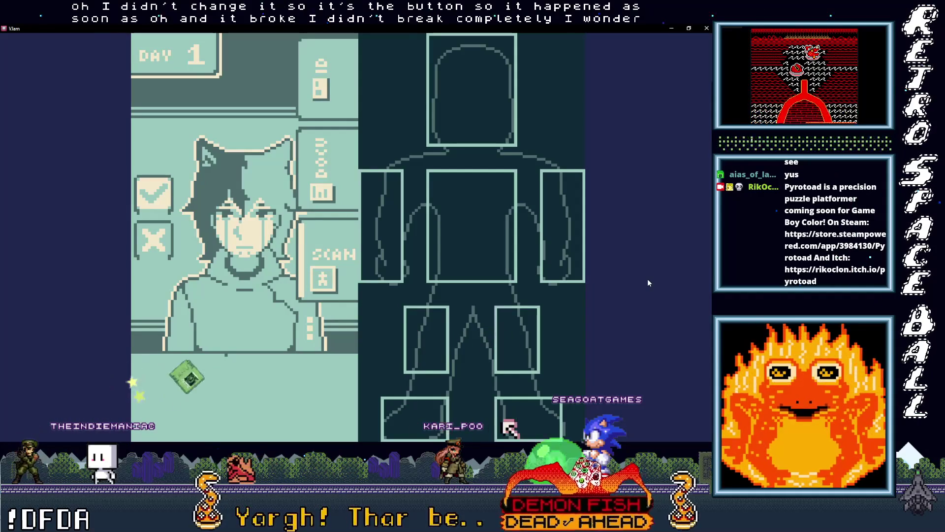
key("Left")
key("Up")
key("Up")
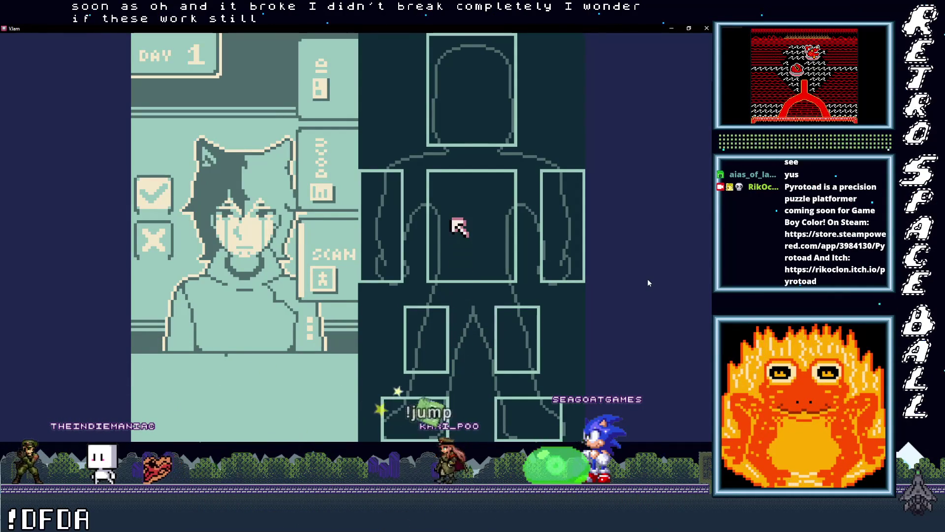
key("Up")
key("Left")
key("z")
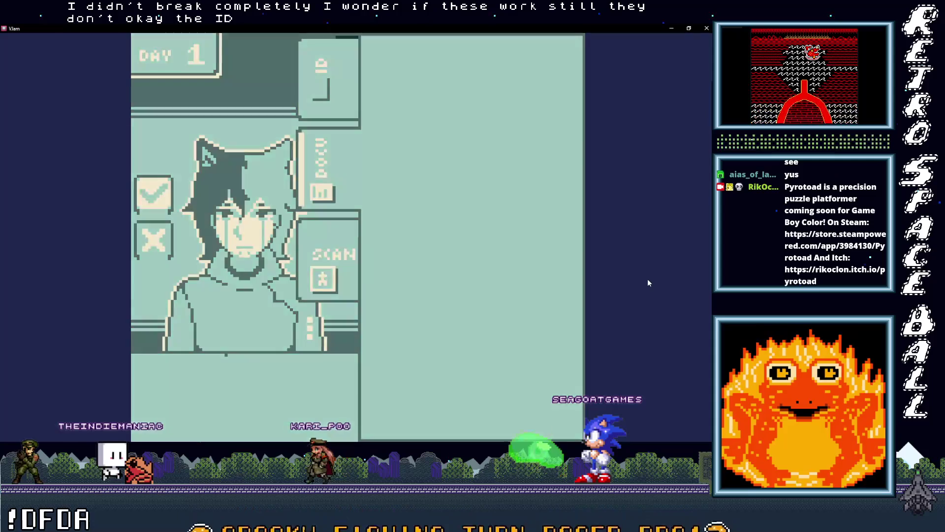
Reopen the Scan view, select the torso slot, and close it to see the guest again
key("Right")
key("Down")
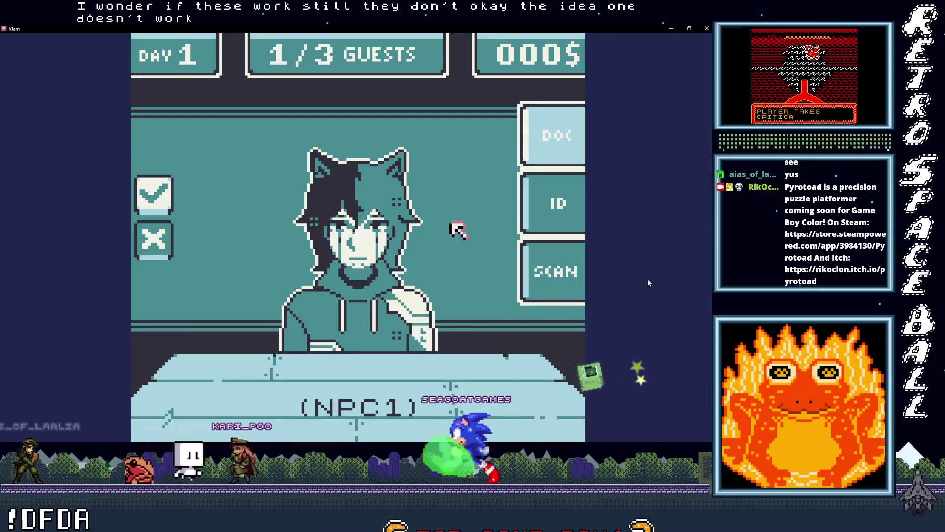
key("z")
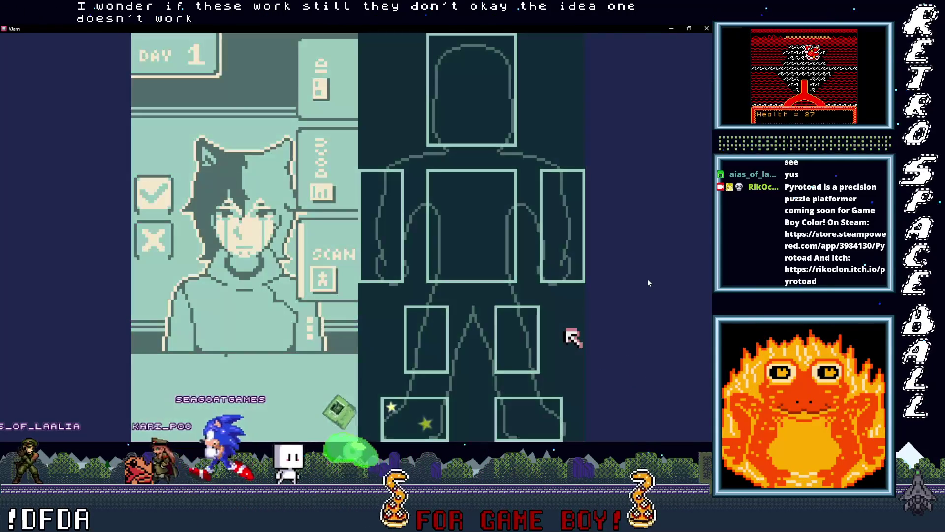
key("Left")
key("Up")
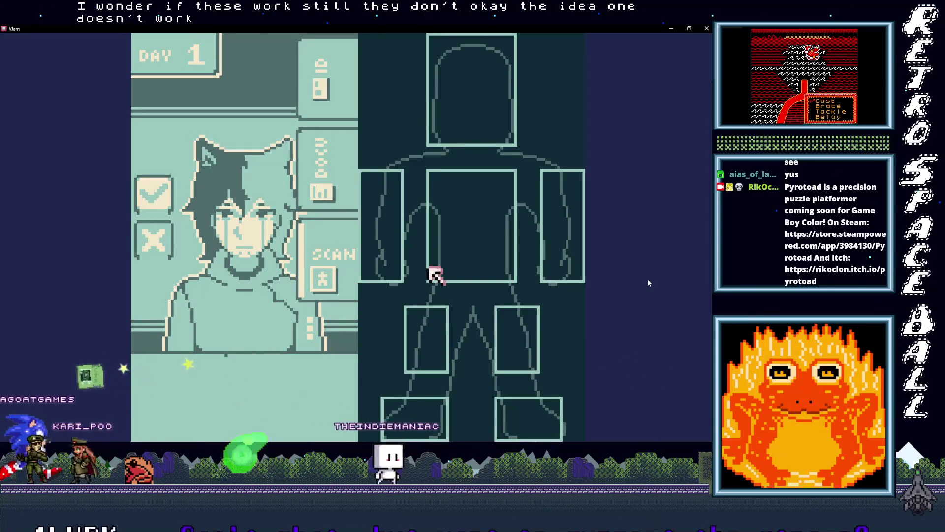
key("x")
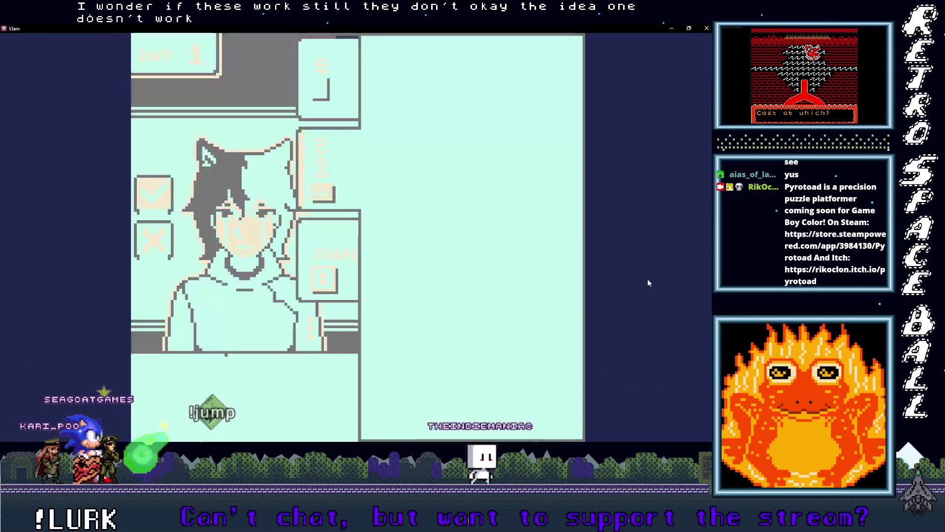
Talk to NPC1, answer (say nothing), and end back at the desk with the guest
key("Right")
key("Down")
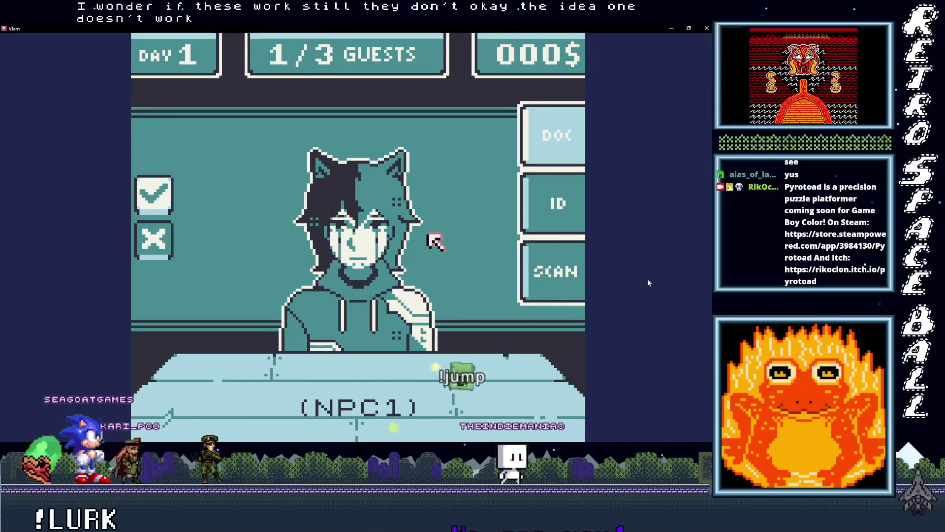
key("z")
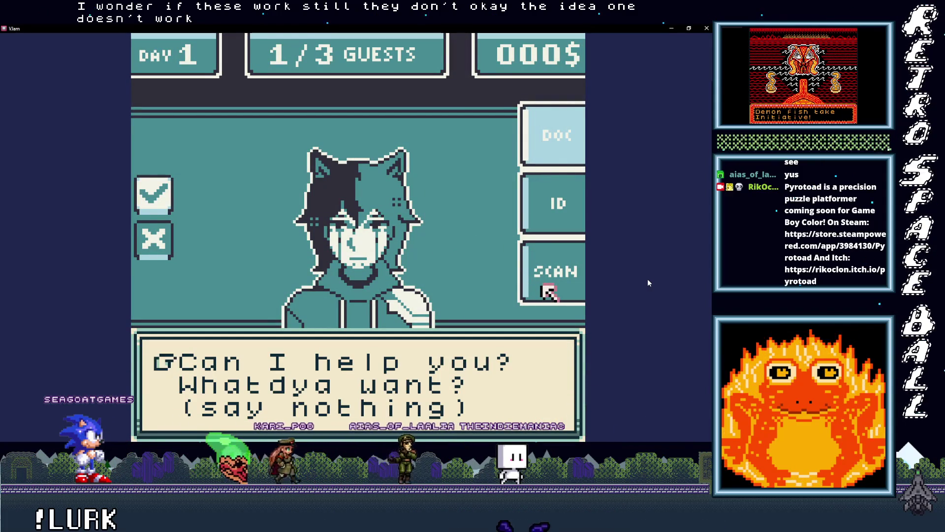
key("Down")
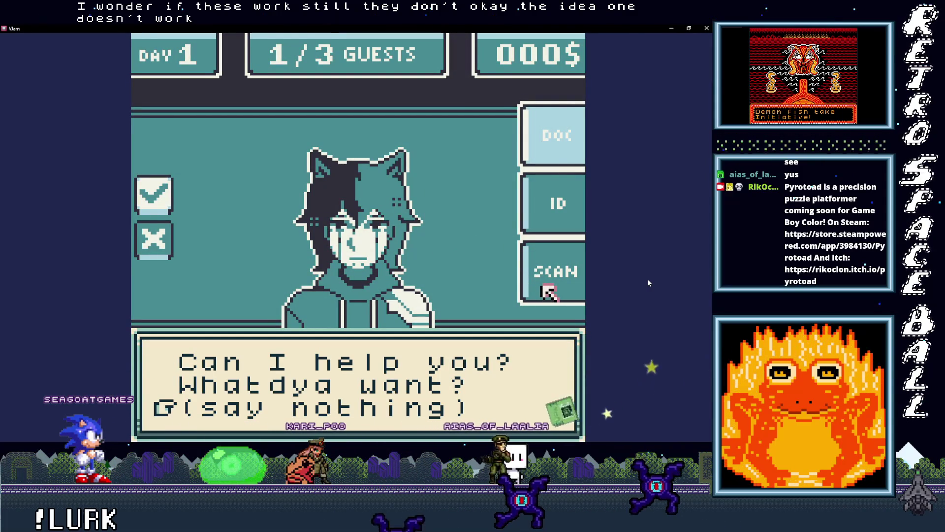
key("z")
key("Left")
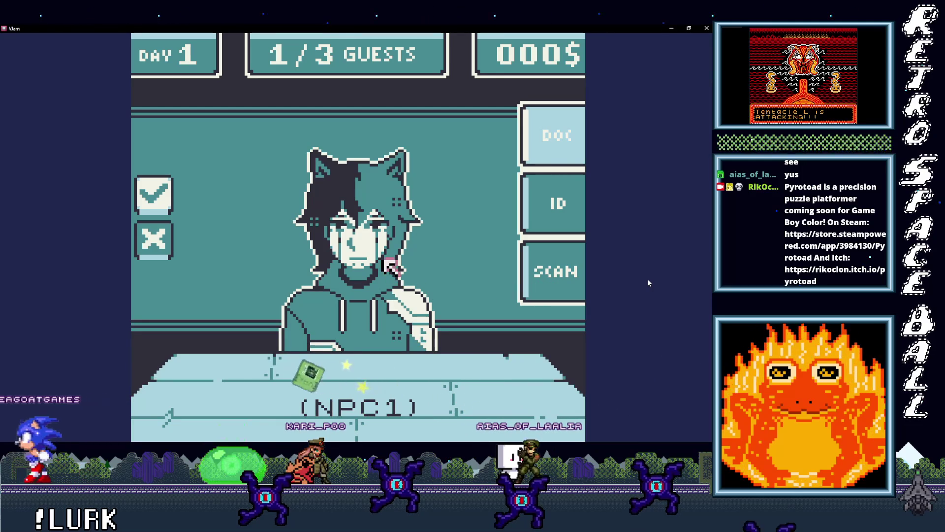
key("z")
key("z")
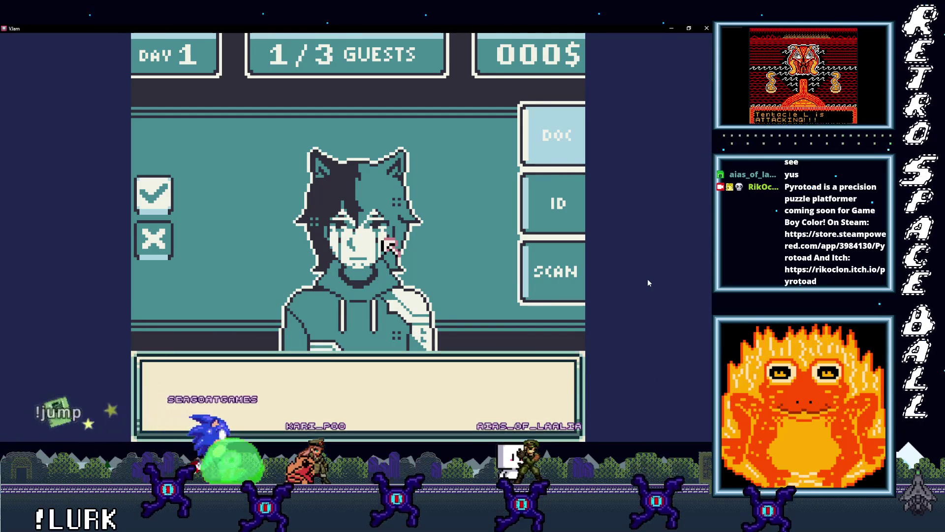
key("Right")
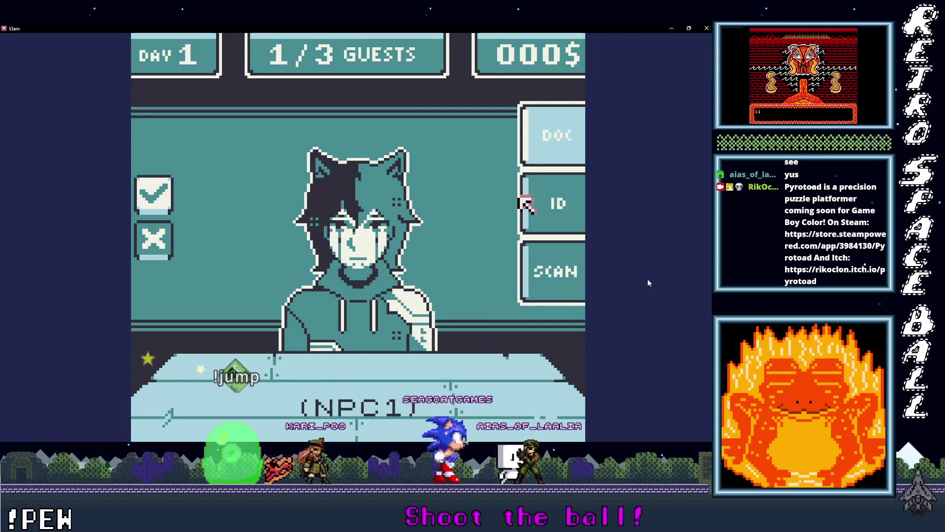